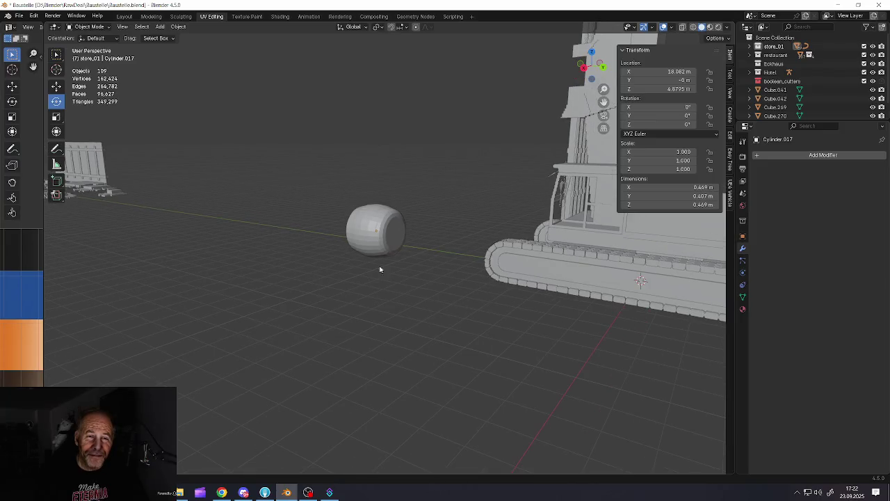
Add a NURBS path to the scene and move it to a new spot
key(shift+a)
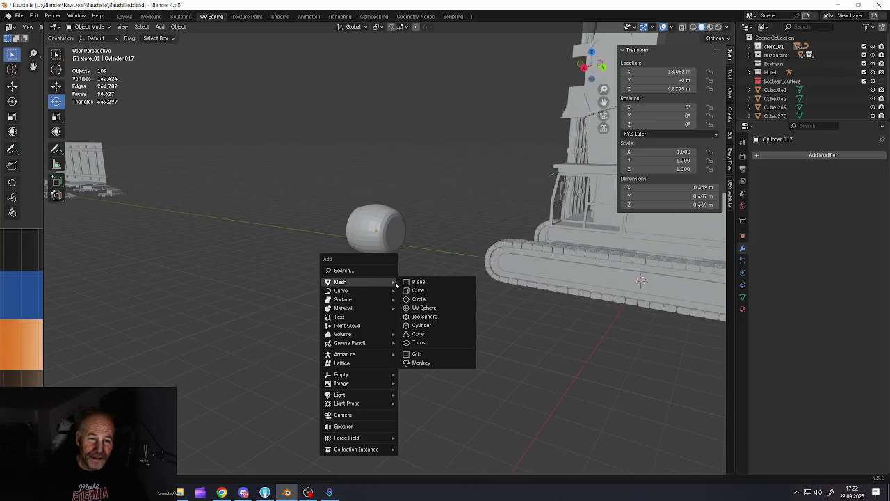
mouse_move(341, 290)
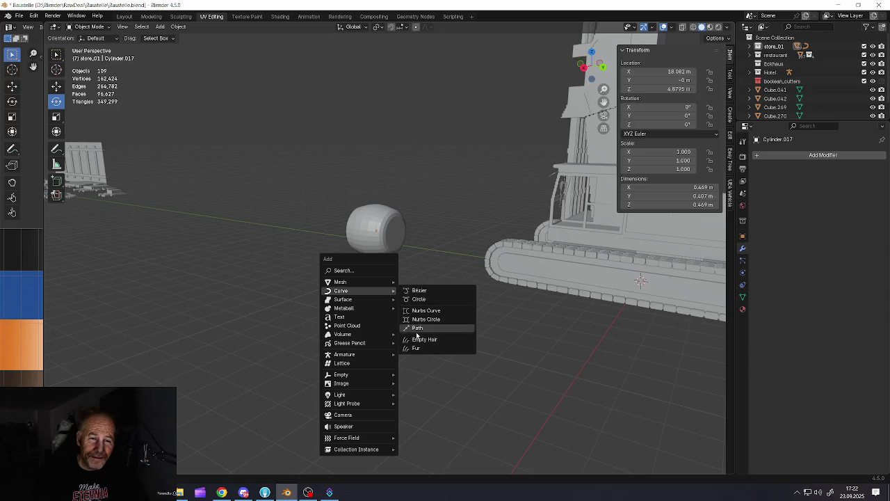
click(417, 330)
mouse_move(416, 332)
middle_down()
mouse_move(439, 308)
mouse_move(410, 316)
middle_up()
key(g)
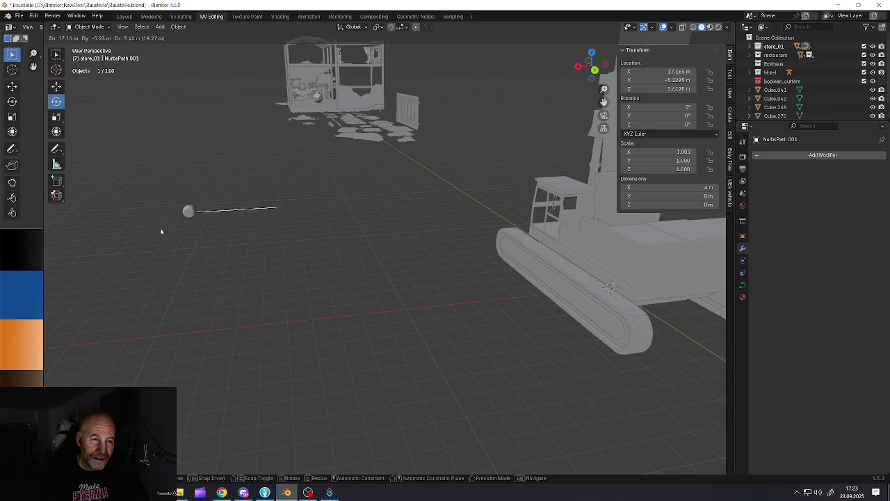
click(162, 227)
mouse_move(210, 215)
middle_down()
mouse_move(355, 269)
mouse_move(264, 249)
mouse_move(322, 262)
mouse_move(279, 229)
middle_up()
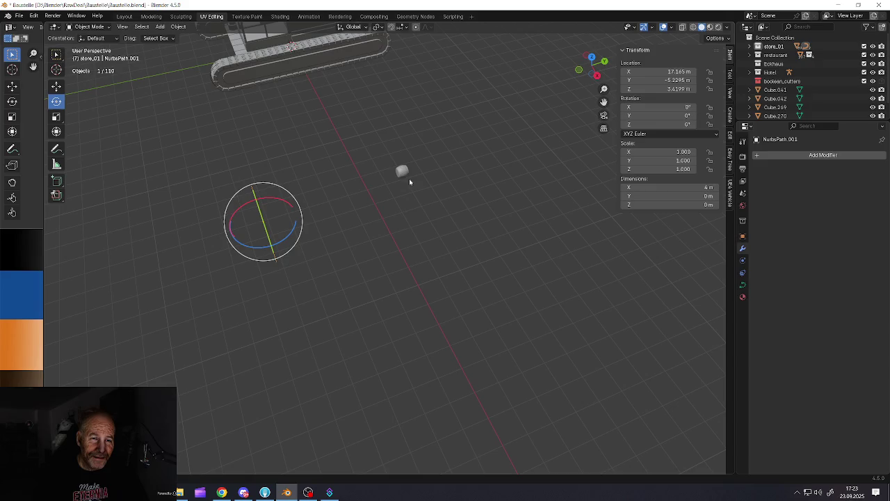
Move NurbsPath.001 beside the barrel-shaped Cylinder.017, to about X 18.07, Y -0.62, Z 4.81 m
click(410, 180)
middle_drag(409, 180, 484, 187)
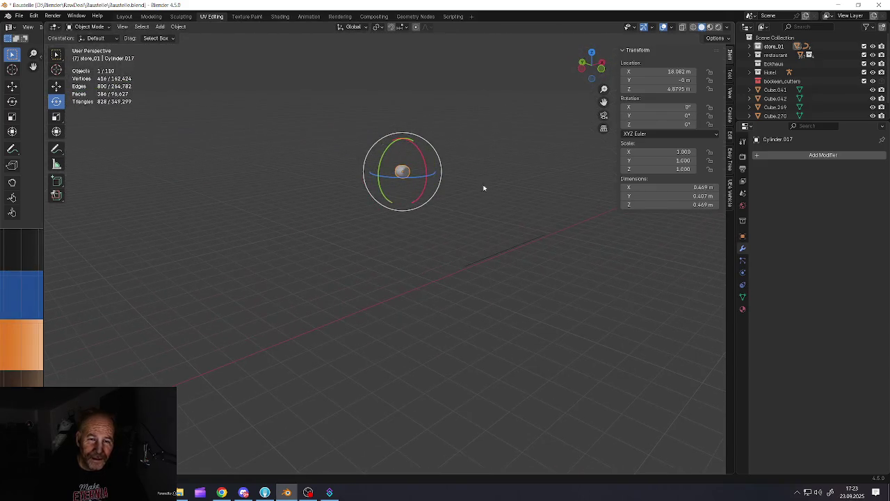
click(496, 256)
middle_drag(496, 256, 556, 275)
key(g)
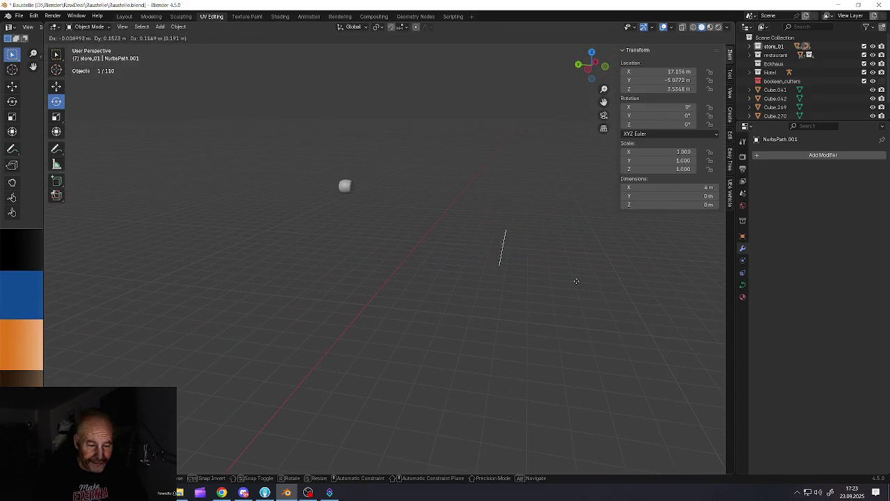
alt+middle_drag(436, 233, 396, 222)
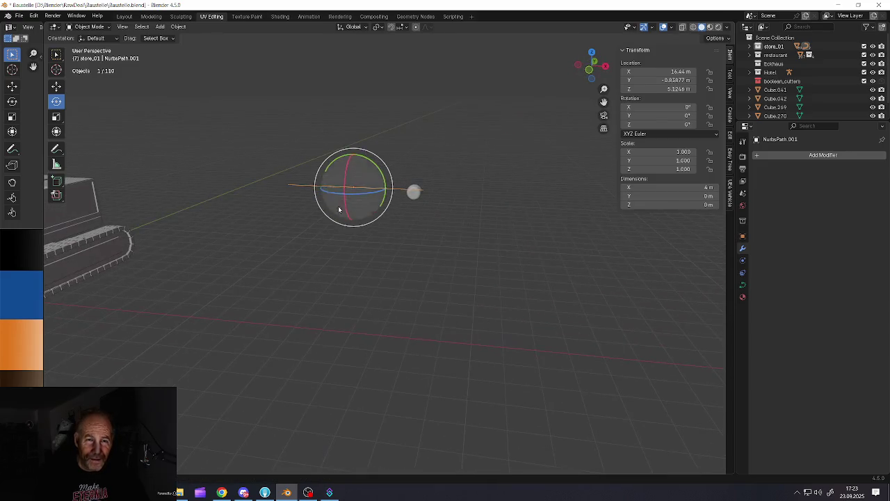
click(420, 184)
Select the path and the Cylinder.017 barrel together
scroll(417, 188, up, 5)
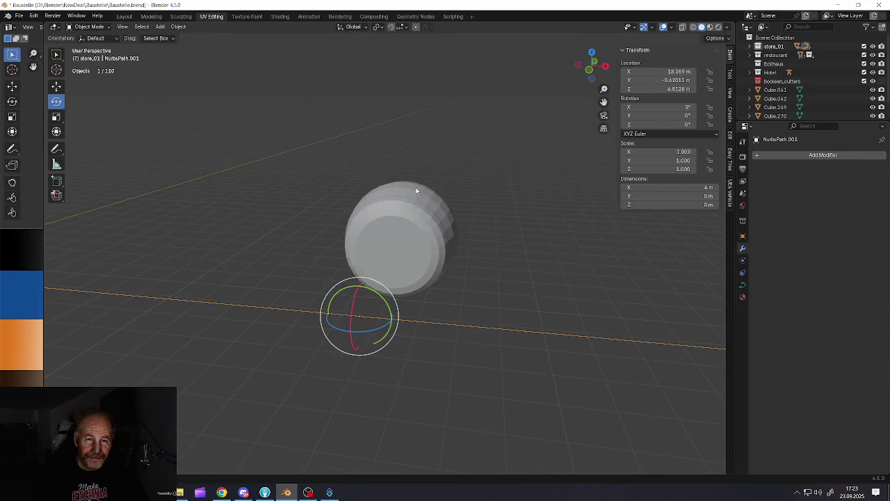
scroll(415, 218, down, 5)
mouse_move(415, 218)
middle_down()
mouse_move(382, 222)
mouse_move(408, 251)
middle_up()
scroll(426, 233, up, 2)
shift+click(426, 233)
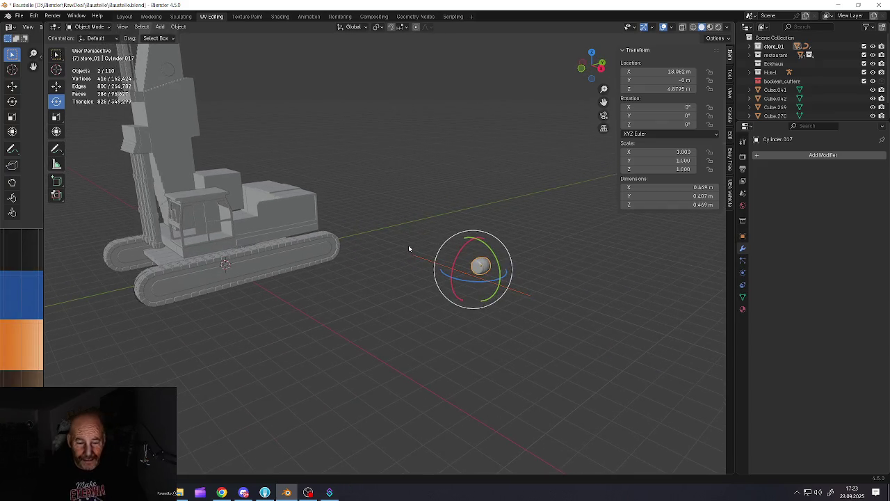
Isolate Cylinder.017 and NurbsPath.001 in Local View and snap them to the world origin
key(KP_Divide)
mouse_move(377, 266)
middle_down()
mouse_move(417, 272)
mouse_move(187, 279)
middle_up()
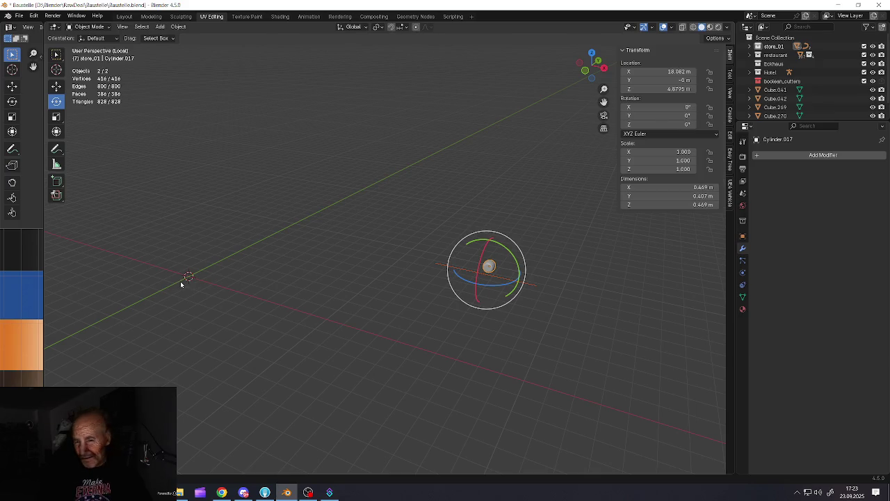
click(178, 27)
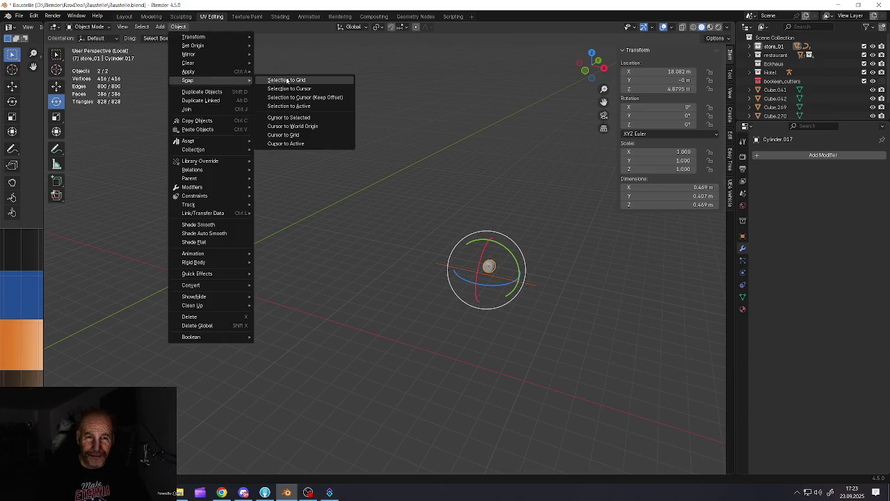
mouse_move(188, 80)
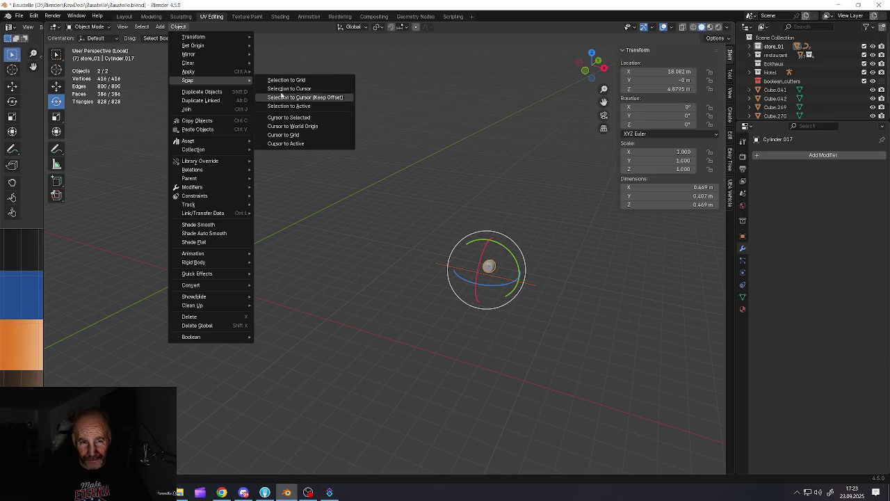
click(281, 89)
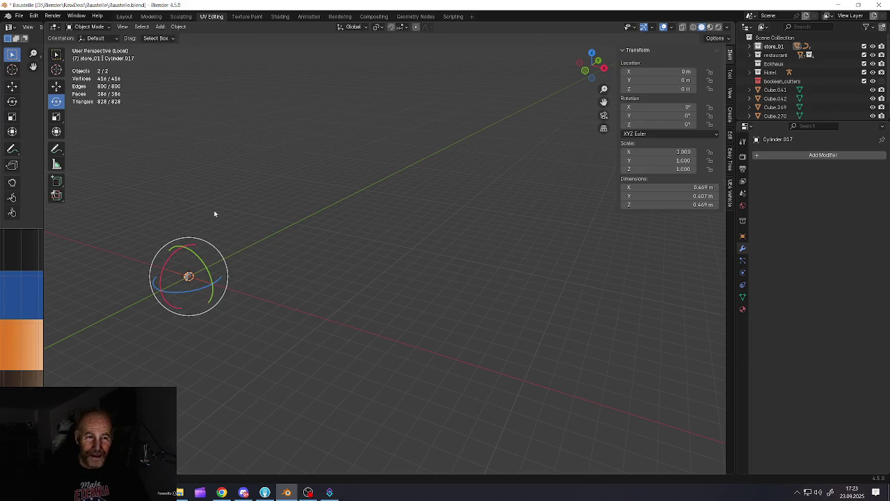
scroll(219, 250, up, 3)
scroll(228, 278, up, 4)
scroll(282, 256, up, 1)
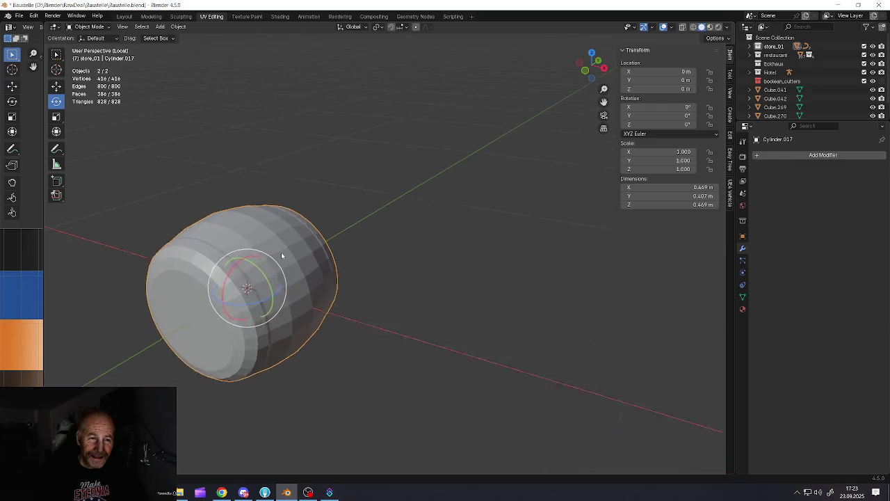
middle_drag(281, 256, 386, 208)
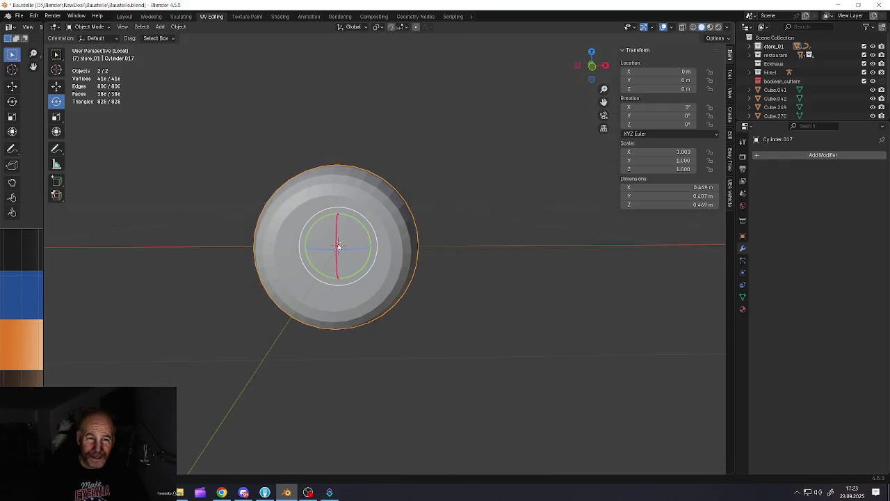
mouse_move(339, 247)
middle_down()
mouse_move(224, 255)
mouse_move(280, 242)
mouse_move(352, 252)
mouse_move(302, 211)
mouse_move(342, 194)
mouse_move(362, 250)
mouse_move(348, 244)
mouse_move(415, 281)
mouse_move(423, 271)
middle_up()
scroll(305, 245, down, 3)
scroll(348, 243, up, 3)
scroll(410, 265, down, 4)
Slide all NurbsPath.001 points along X to a median of -2.0038 m, starting at the barrel's centre
click(420, 266)
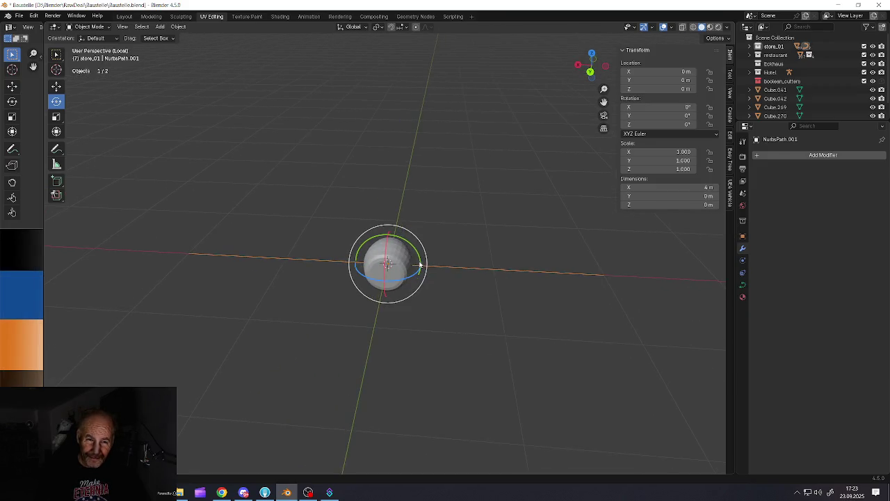
key(Tab)
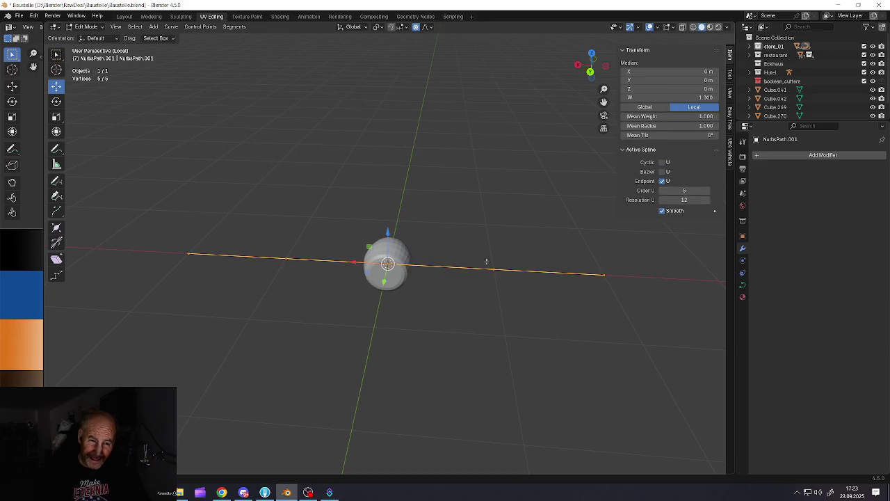
drag(353, 261, 390, 264)
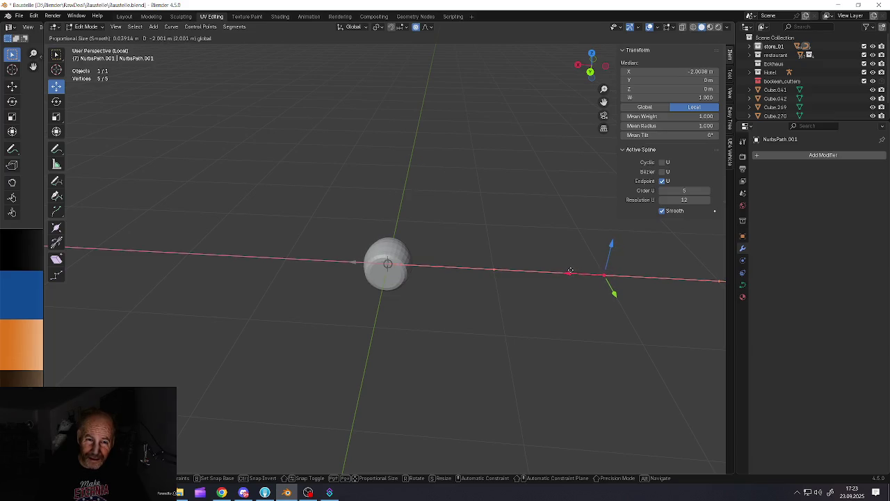
drag(570, 270, 572, 272)
scroll(384, 254, up, 8)
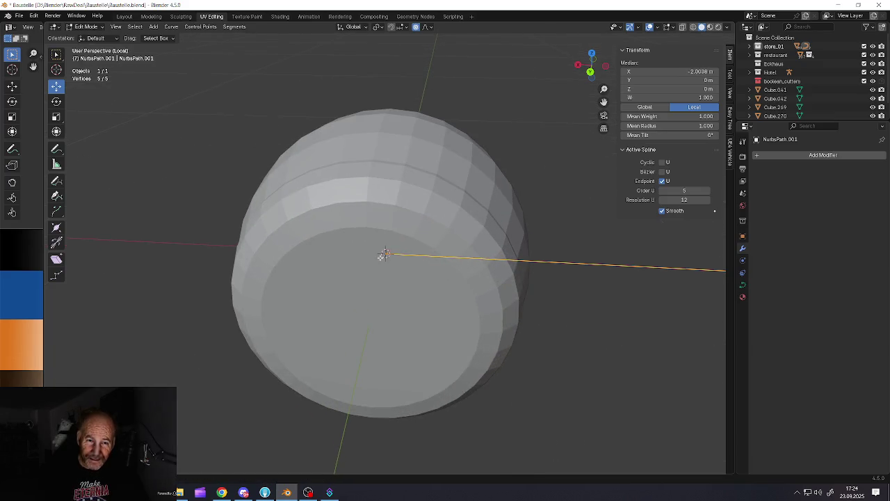
scroll(385, 254, down, 4)
scroll(385, 254, down, 5)
scroll(385, 254, up, 3)
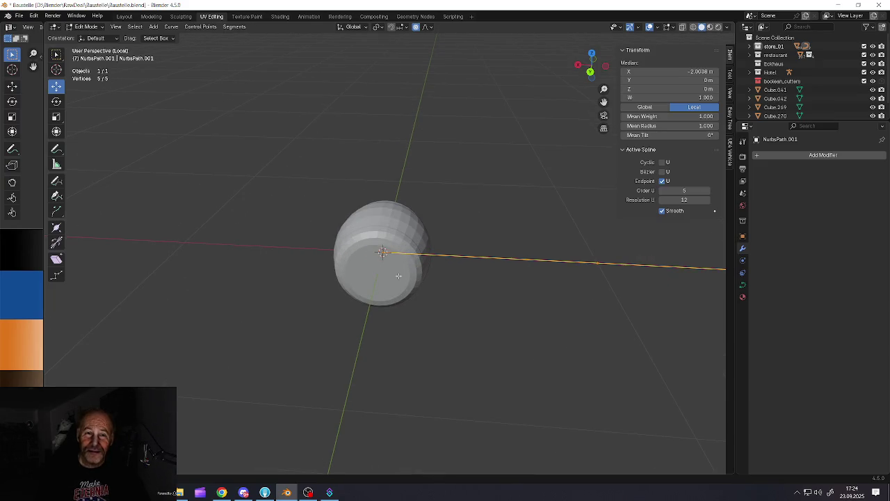
key(Tab)
click(398, 277)
scroll(434, 274, down, 3)
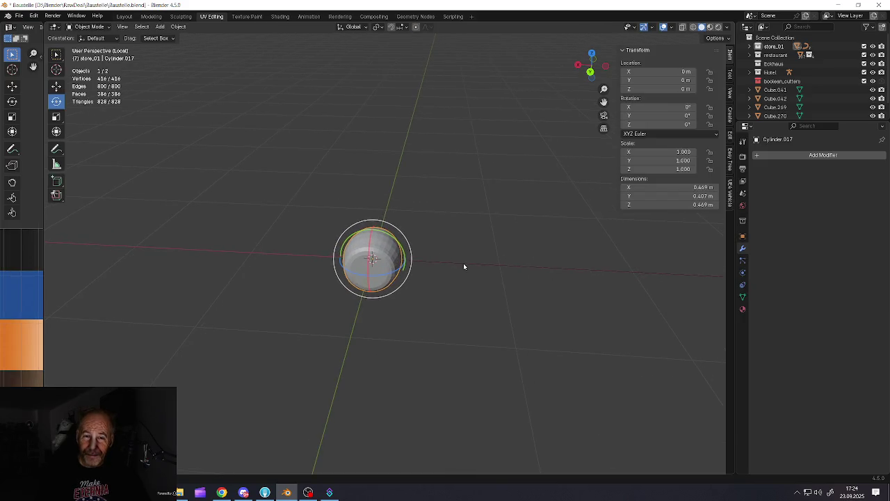
click(464, 266)
scroll(374, 260, up, 3)
scroll(375, 260, up, 3)
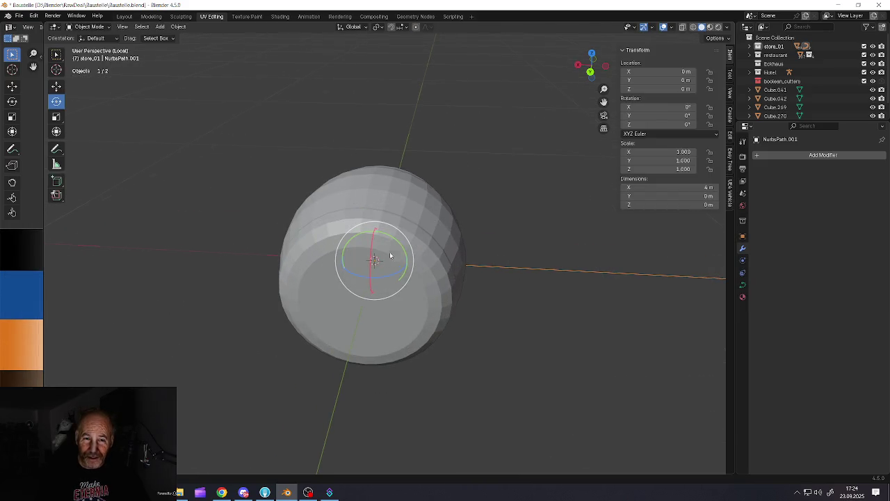
middle_drag(390, 256, 441, 270)
key(g)
click(447, 142)
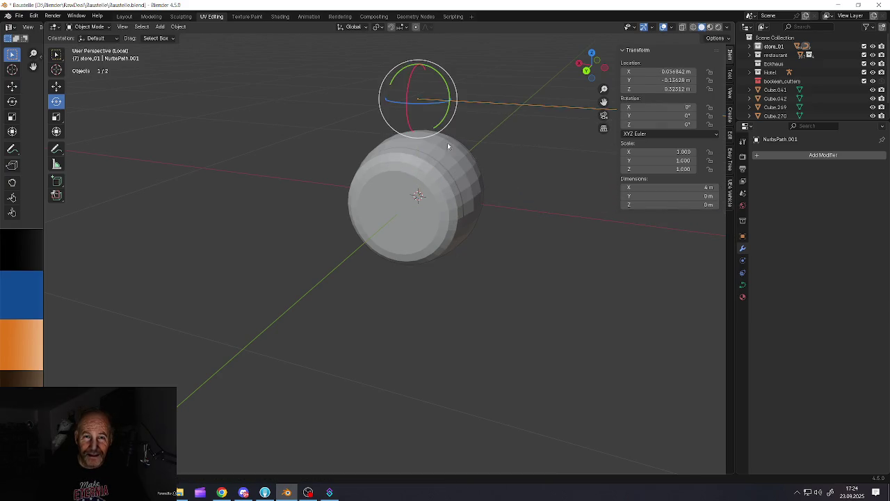
scroll(418, 103, down, 2)
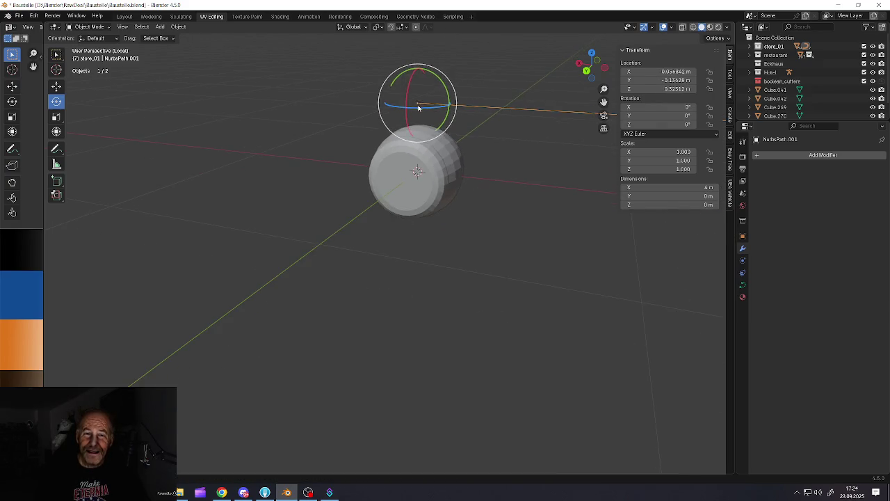
key(alt+g)
scroll(424, 174, down, 2)
mouse_move(489, 146)
shift+middle_down()
mouse_move(444, 277)
mouse_move(493, 278)
mouse_move(462, 269)
mouse_move(523, 331)
shift+middle_up()
key(r)
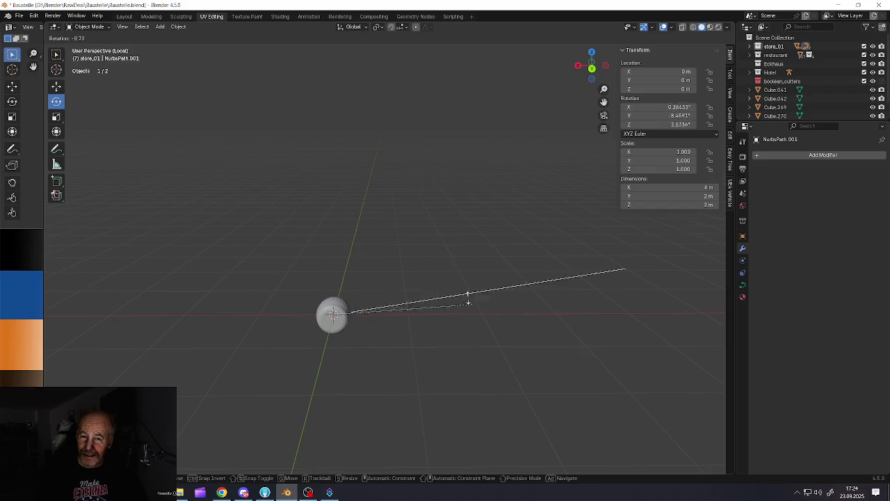
key(Escape)
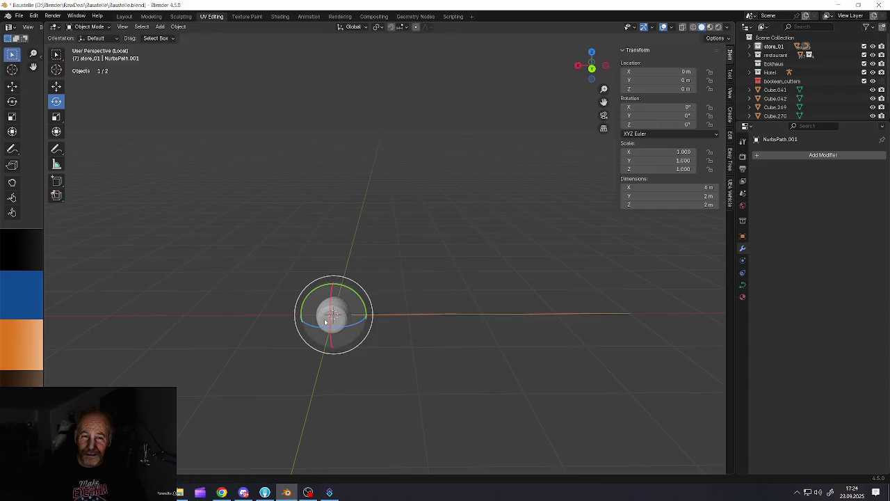
scroll(347, 315, up, 4)
scroll(347, 315, up, 4)
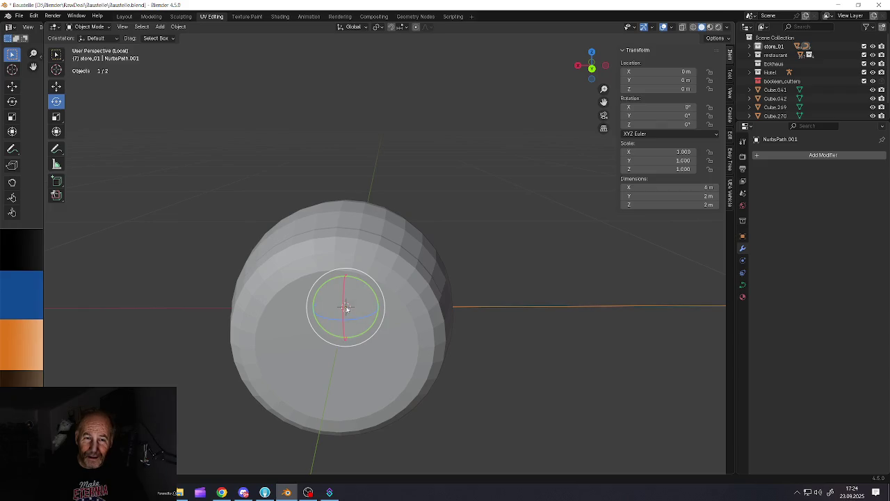
scroll(346, 306, down, 4)
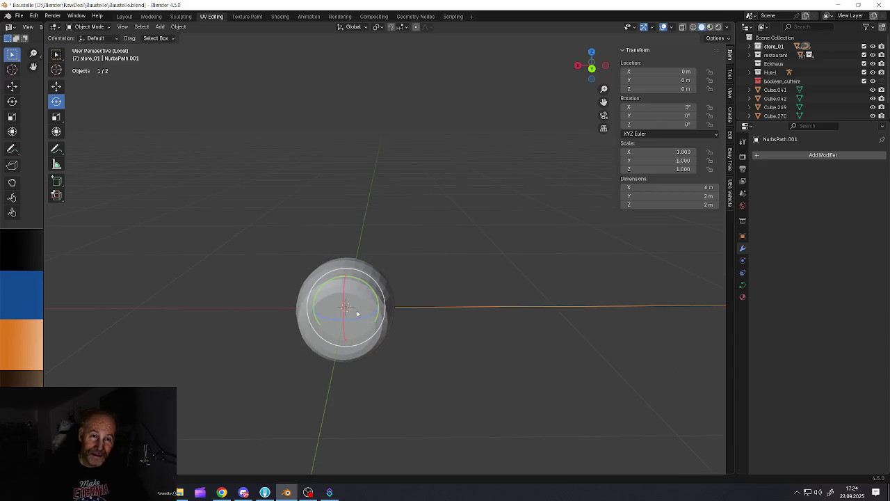
click(377, 279)
scroll(377, 274, down, 3)
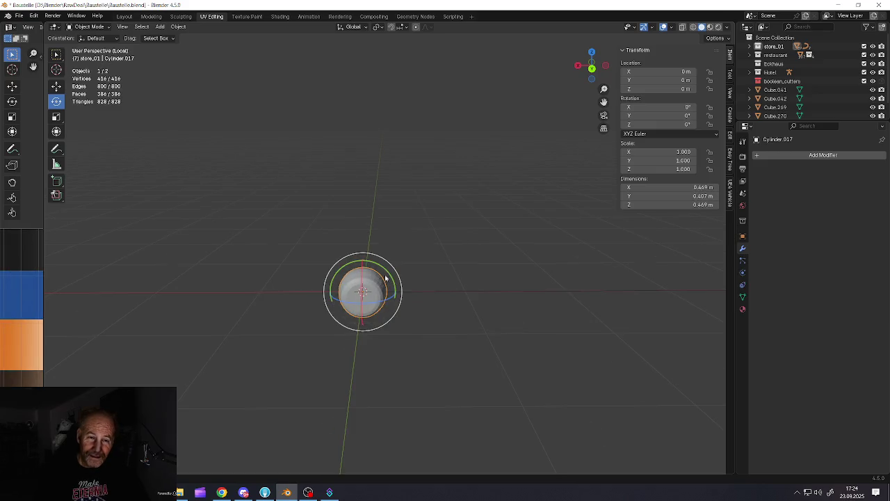
mouse_move(378, 275)
middle_down()
mouse_move(339, 317)
mouse_move(393, 304)
middle_up()
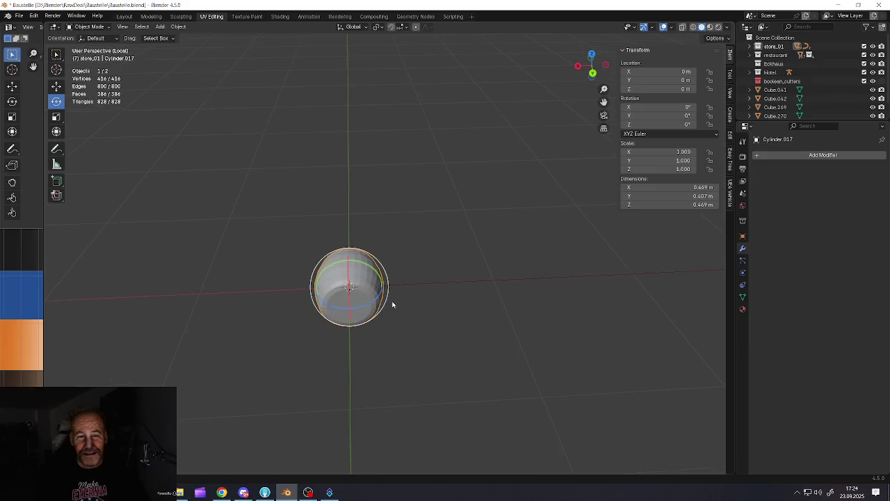
Rotate Cylinder.017 by -90° about the Z axis
key(r)
key(z)
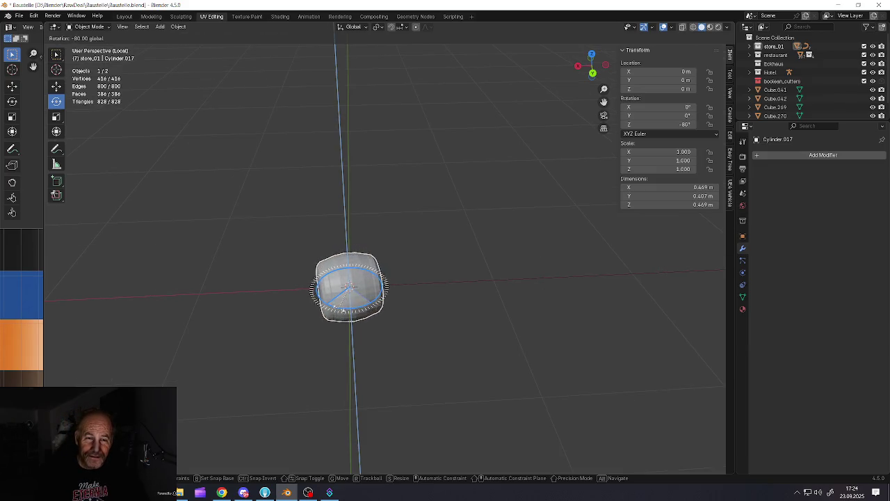
click(334, 310)
middle_drag(334, 310, 376, 276)
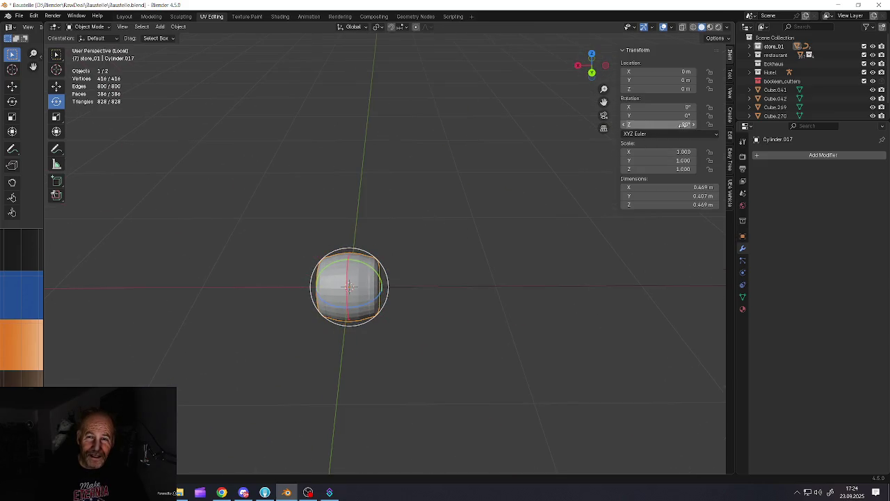
scroll(397, 282, up, 5)
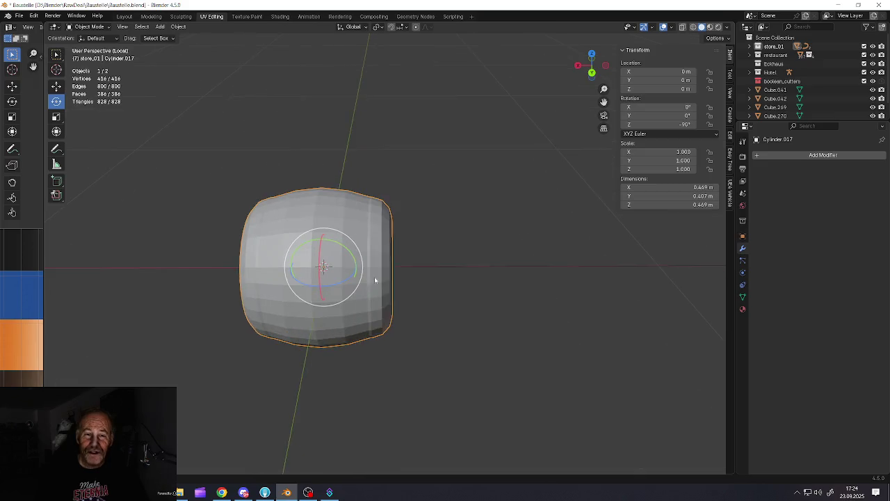
mouse_move(378, 278)
middle_down()
mouse_move(316, 242)
mouse_move(373, 260)
middle_up()
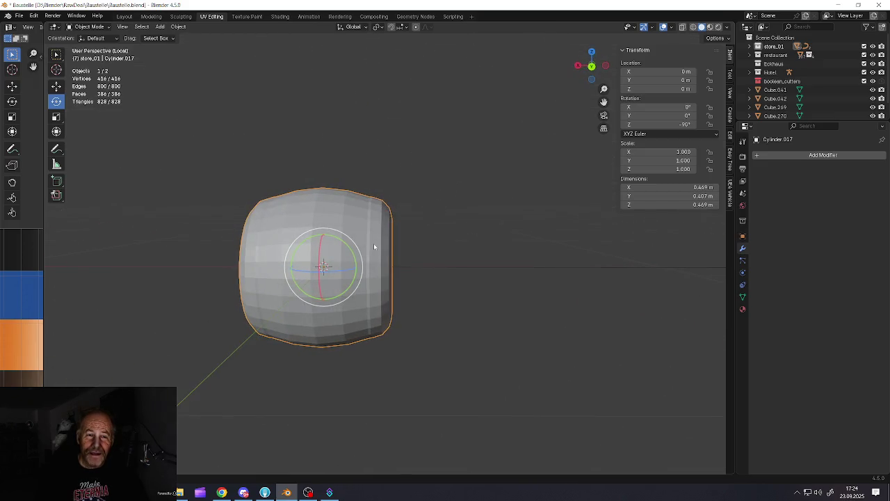
Apply the rotation to the cylinder so its rotation reads 0°
key(ctrl+a)
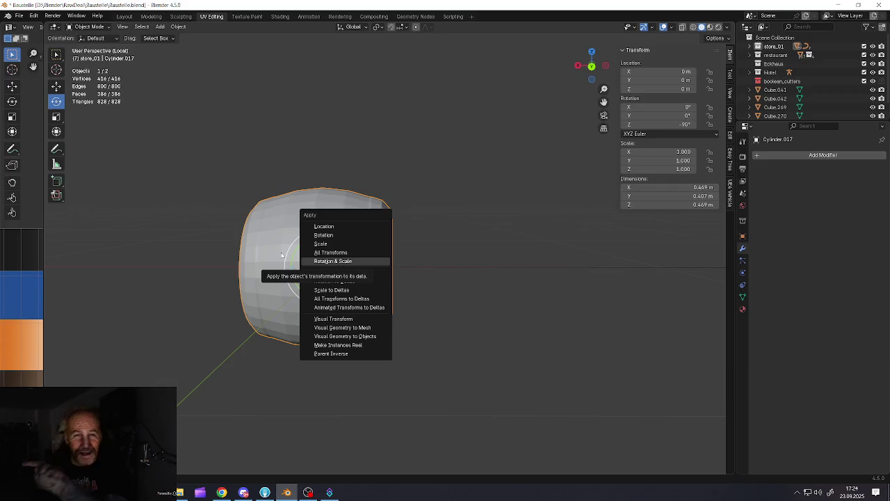
key(Escape)
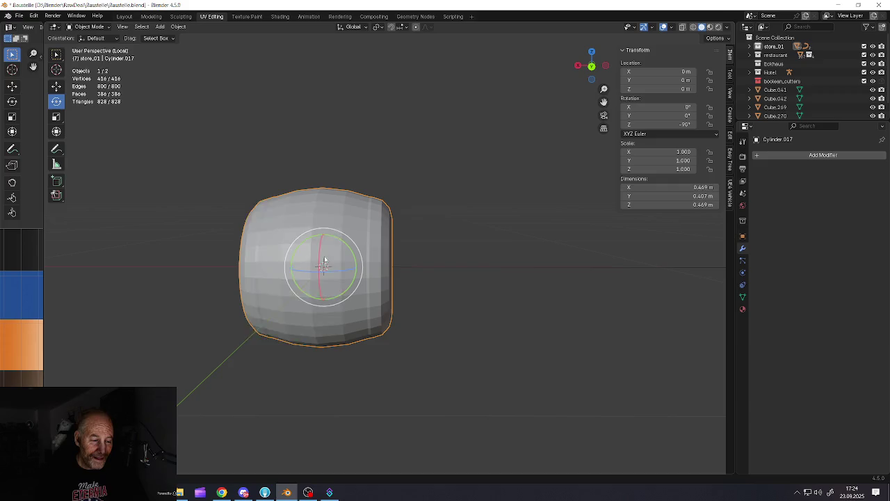
key(ctrl+a)
click(304, 257)
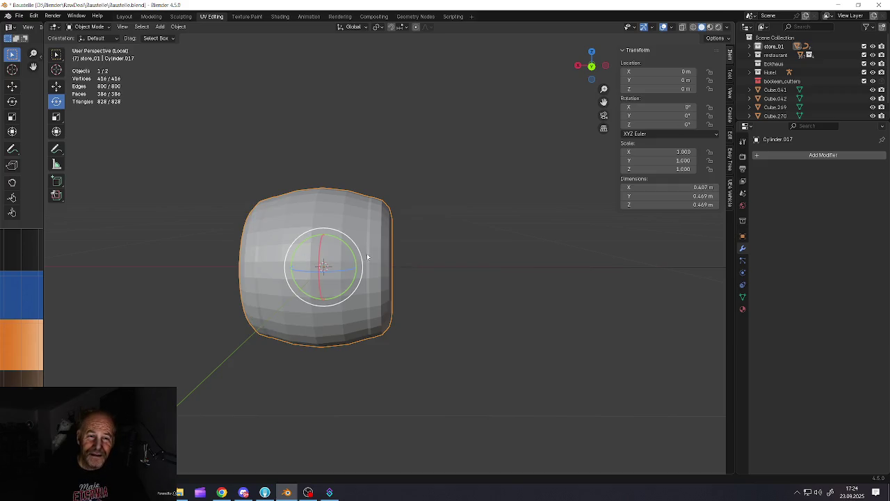
mouse_move(367, 257)
middle_down()
mouse_move(404, 278)
mouse_move(282, 269)
middle_up()
scroll(428, 294, down, 4)
Try moving the cylinder along X, undo it, and select the path
click(56, 87)
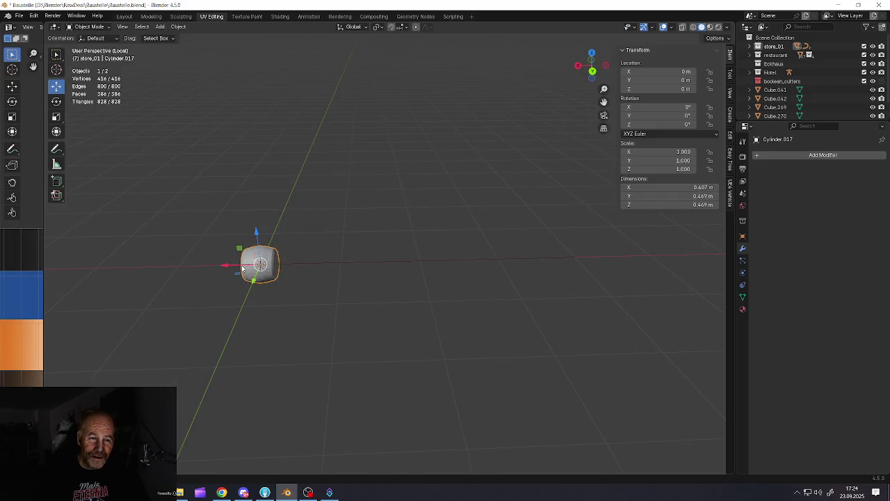
drag(242, 268, 377, 280)
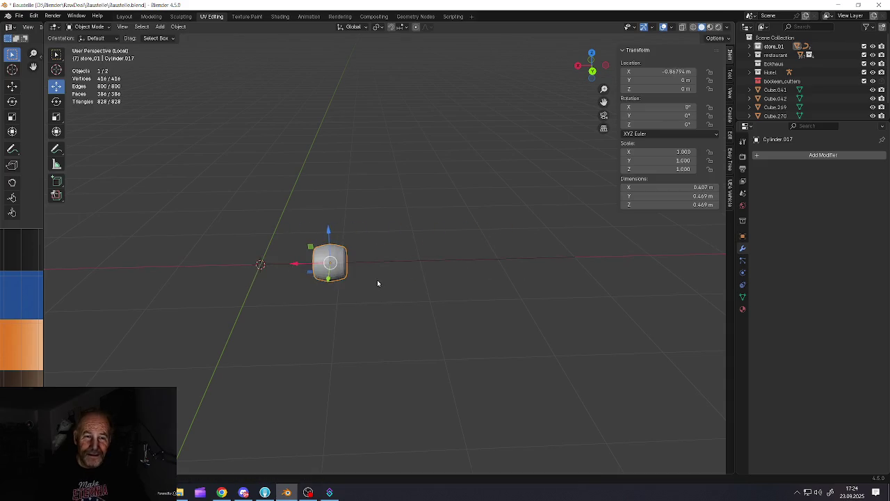
key(ctrl+z)
scroll(393, 257, up, 3)
click(385, 261)
In Edit Mode, raise the second control point into a peak and reposition the base and end points
key(Tab)
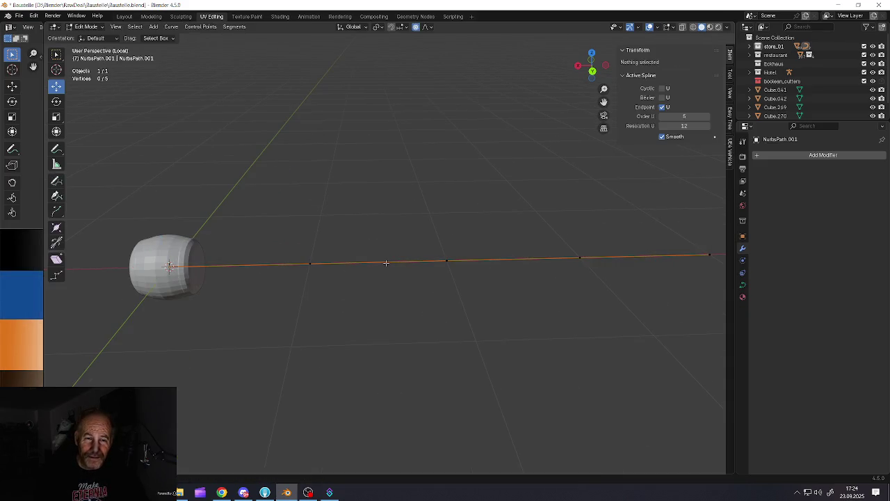
middle_drag(317, 265, 340, 306)
click(348, 310)
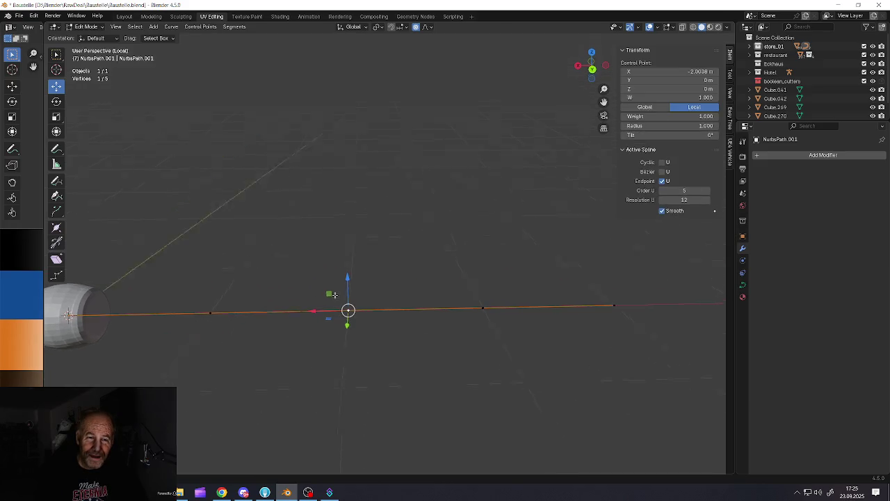
key(g)
click(363, 152)
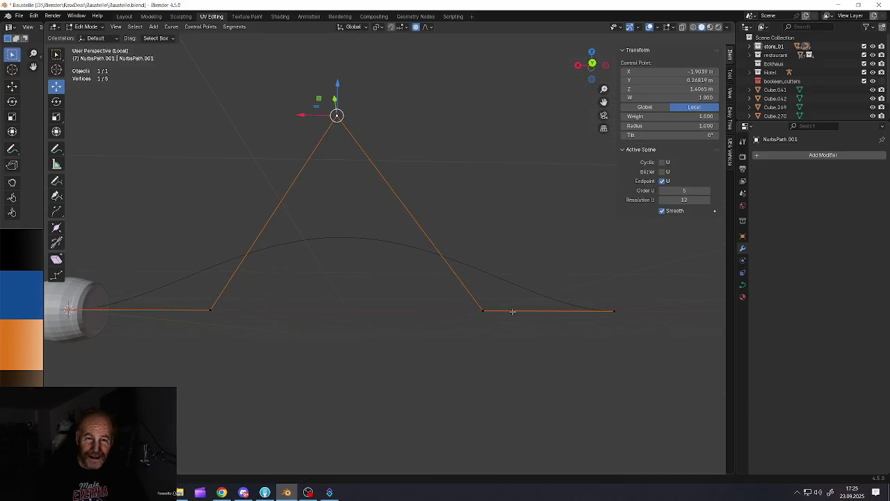
click(485, 310)
key(g)
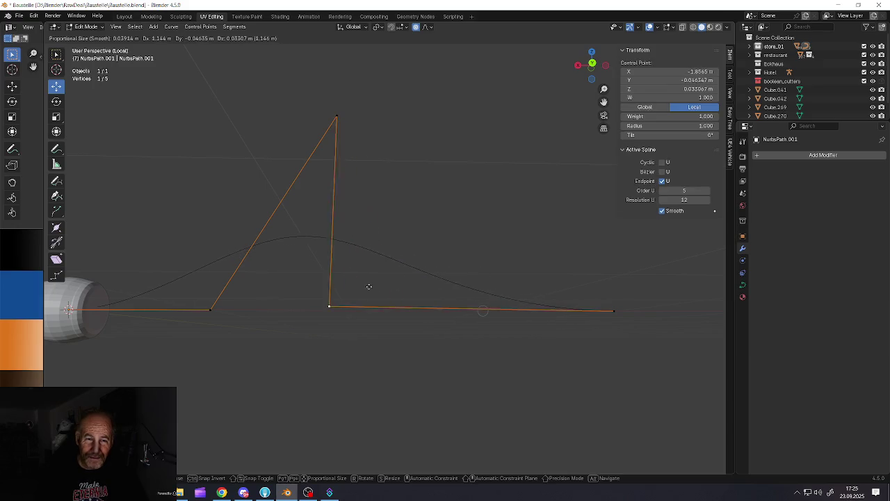
click(377, 302)
click(607, 308)
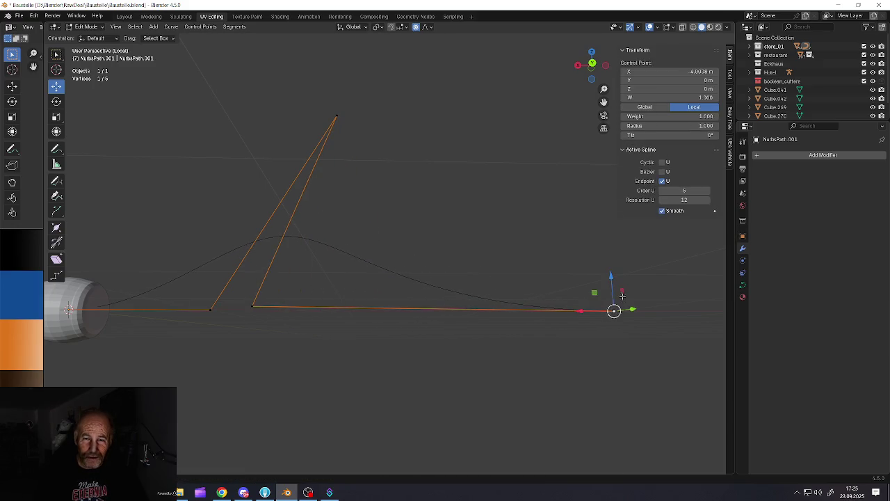
shift+middle_drag(607, 308, 440, 374)
key(g)
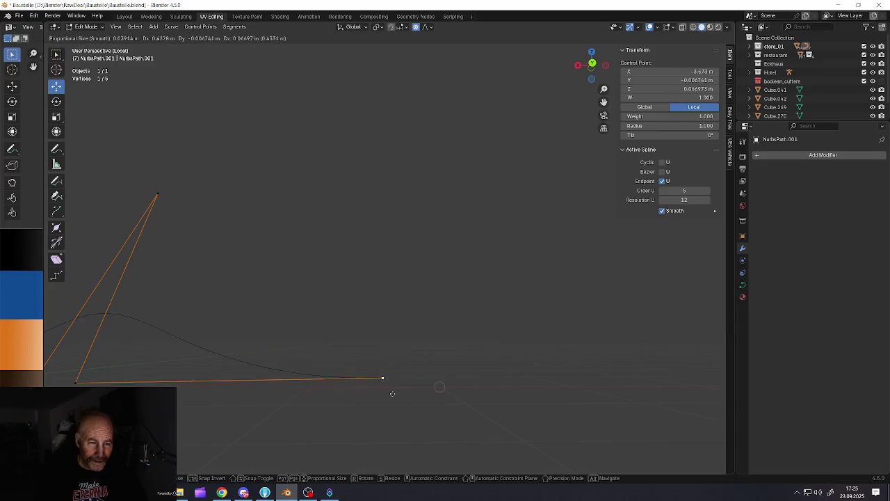
click(202, 381)
Extrude eight new end points forming a rising hump and a trough
key(e)
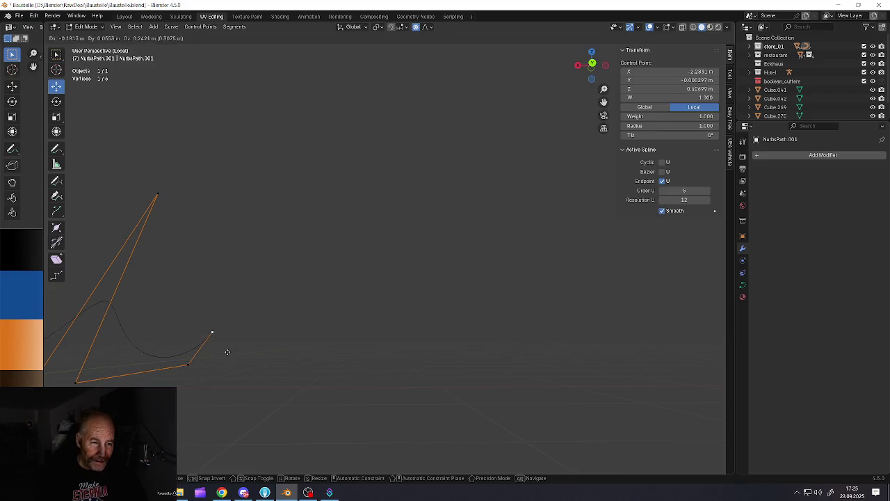
click(223, 347)
key(e)
click(244, 316)
key(e)
click(311, 294)
key(e)
click(343, 316)
key(e)
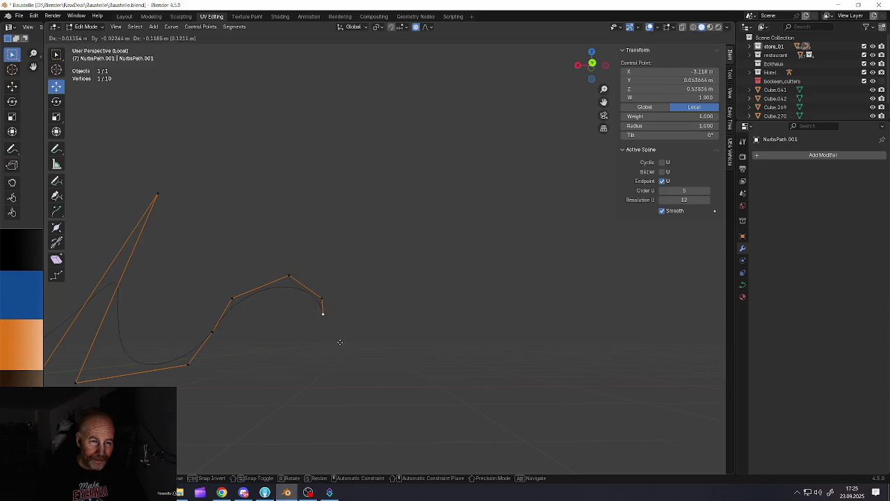
click(349, 354)
key(e)
click(411, 384)
key(e)
click(428, 352)
key(e)
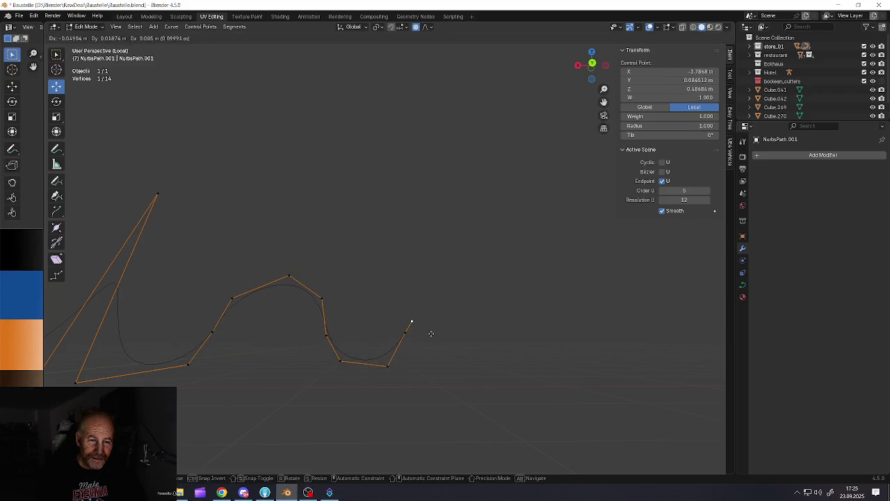
click(445, 318)
Extrude seven more points into another hump, bringing the path to 27 control points
key(e)
click(484, 297)
key(e)
click(526, 310)
key(e)
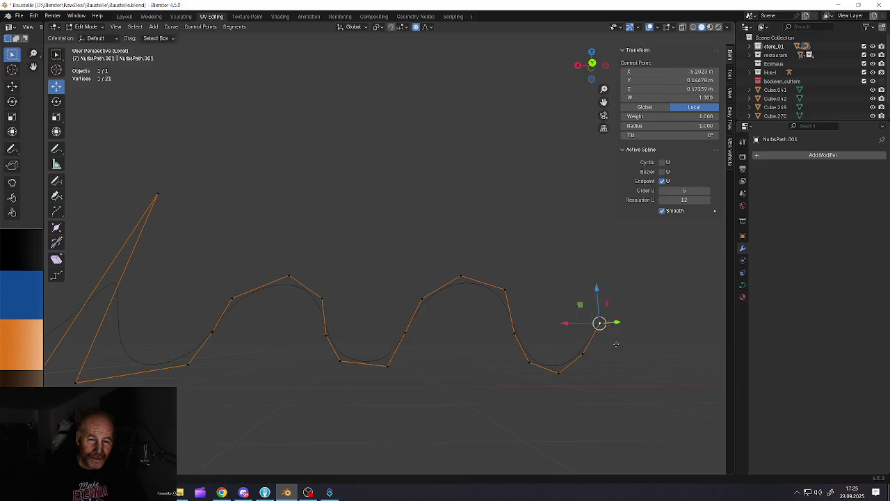
click(600, 323)
key(e)
click(617, 307)
key(e)
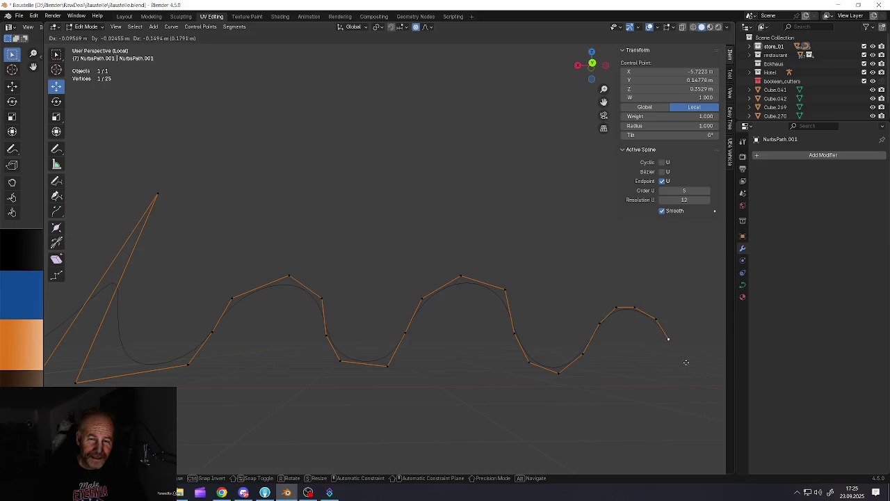
click(685, 362)
key(e)
click(696, 384)
key(e)
click(714, 401)
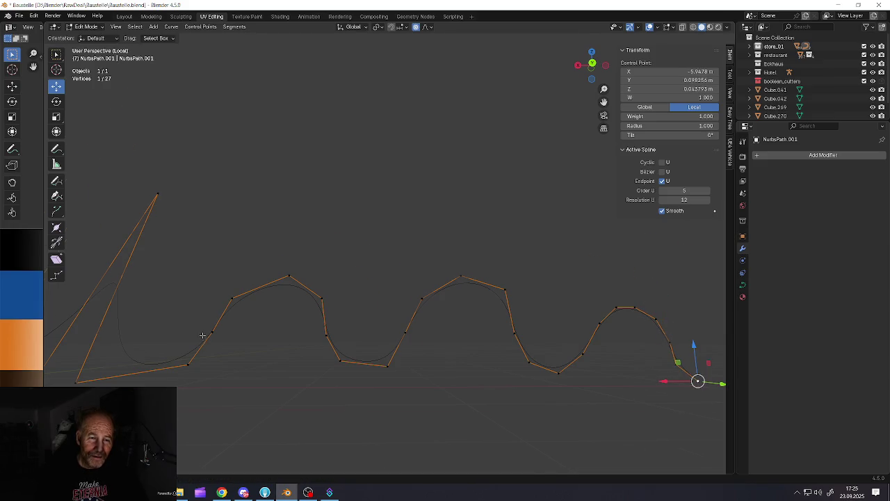
scroll(202, 335, up, 5)
scroll(252, 263, down, 5)
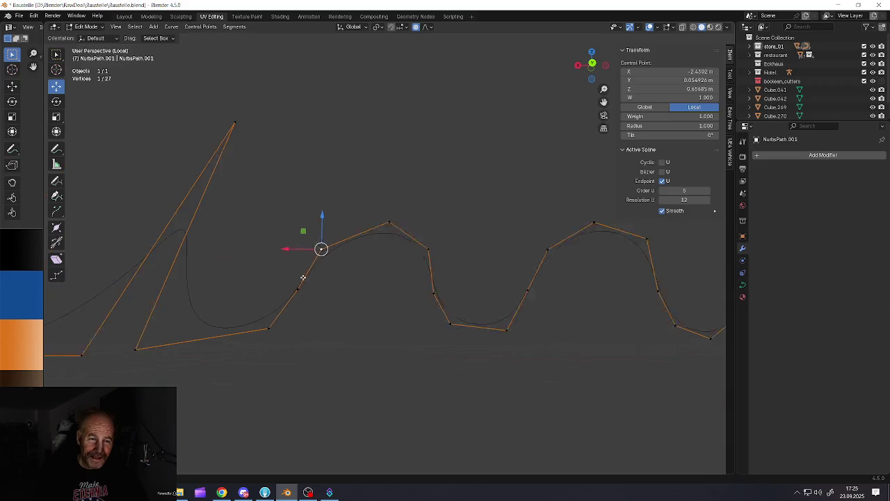
Nudge a control point on the first hump with two small moves
scroll(310, 290, up, 4)
scroll(310, 289, up, 3)
click(310, 289)
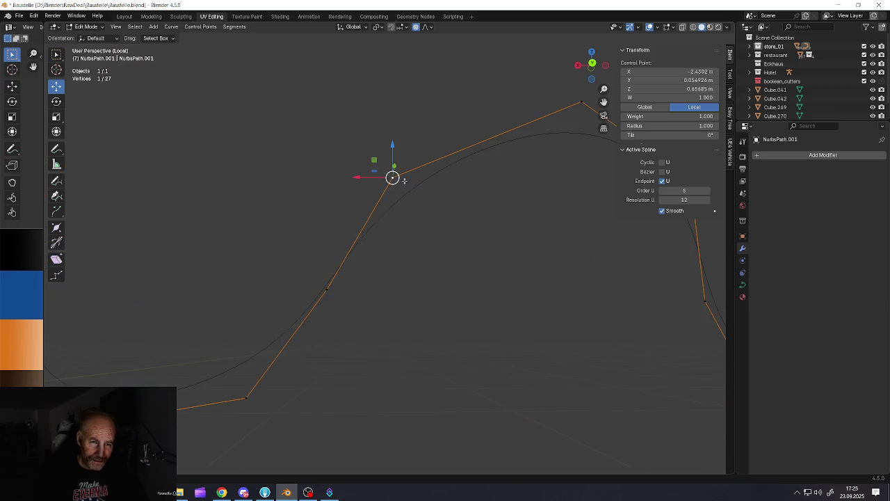
key(g)
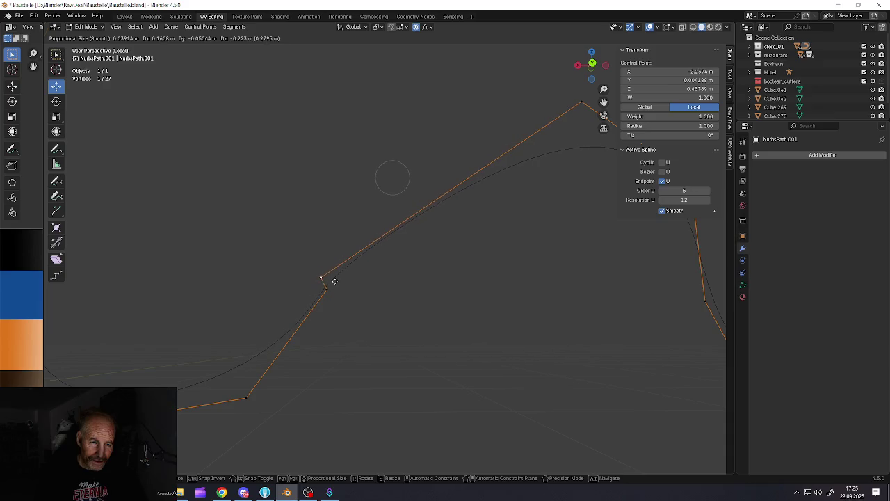
click(328, 283)
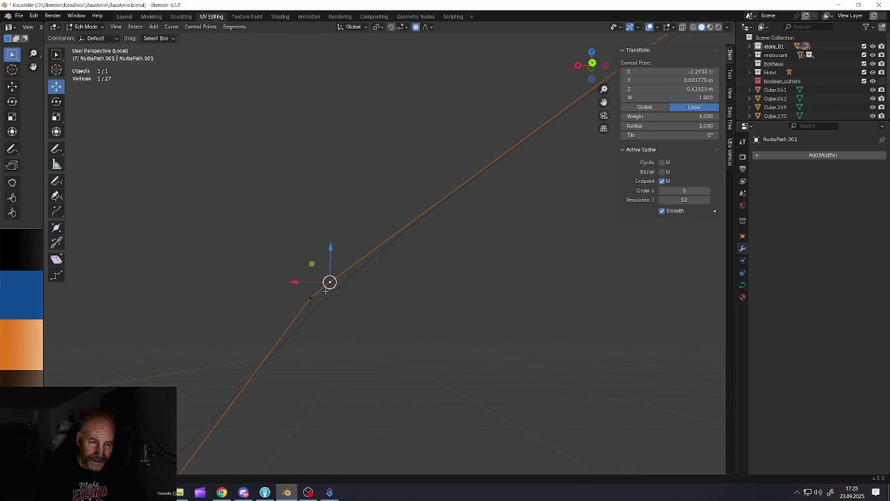
key(g)
click(332, 287)
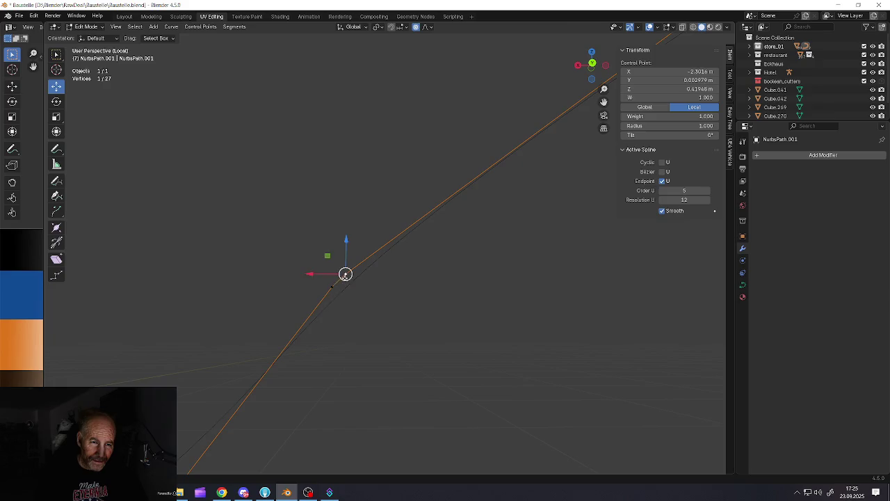
Drag the control point lower left to about X -2.439 m, Z 0.657 m, undoing a further attempt
middle_drag(463, 230, 564, 158)
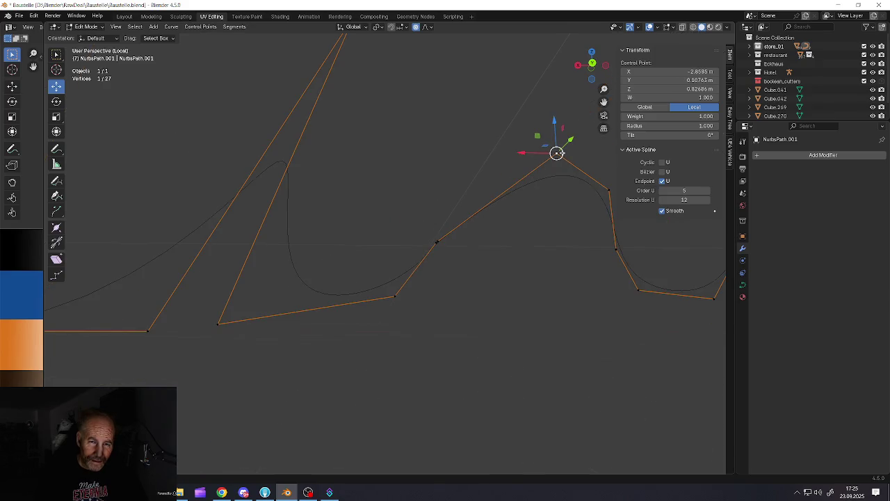
drag(557, 153, 531, 171)
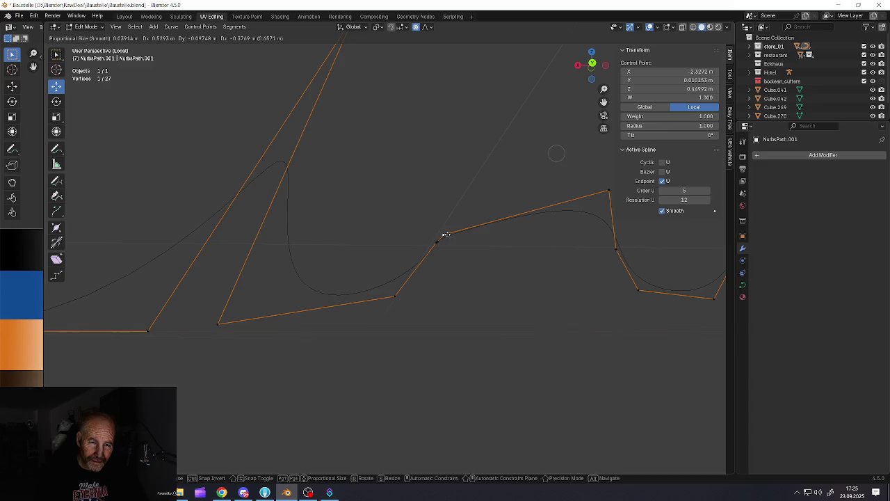
mouse_move(457, 214)
mouse_down()
mouse_move(413, 265)
mouse_move(406, 243)
mouse_move(375, 279)
mouse_move(384, 243)
mouse_move(436, 206)
mouse_up()
scroll(448, 238, up, 3)
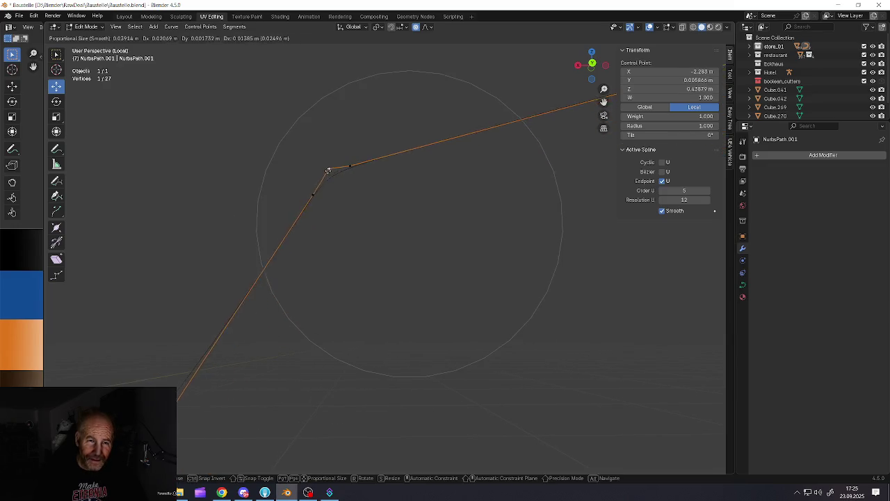
key(g)
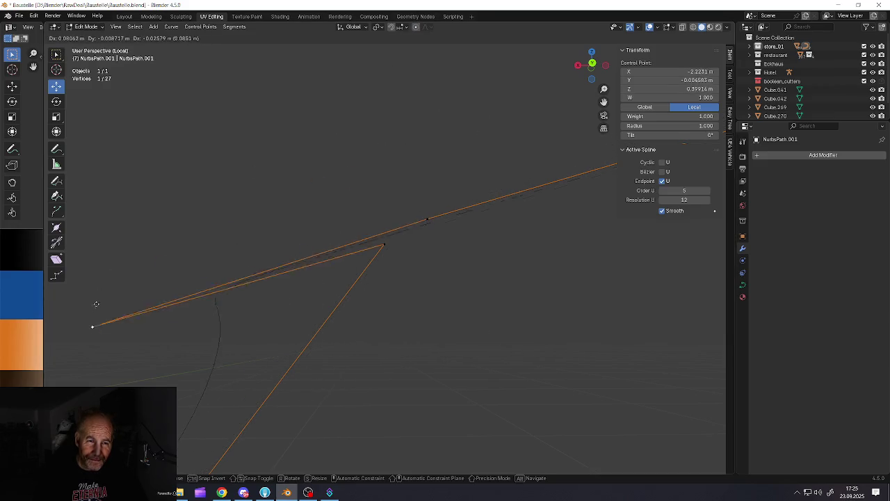
right_click(444, 228)
scroll(388, 246, down, 3)
scroll(406, 247, down, 3)
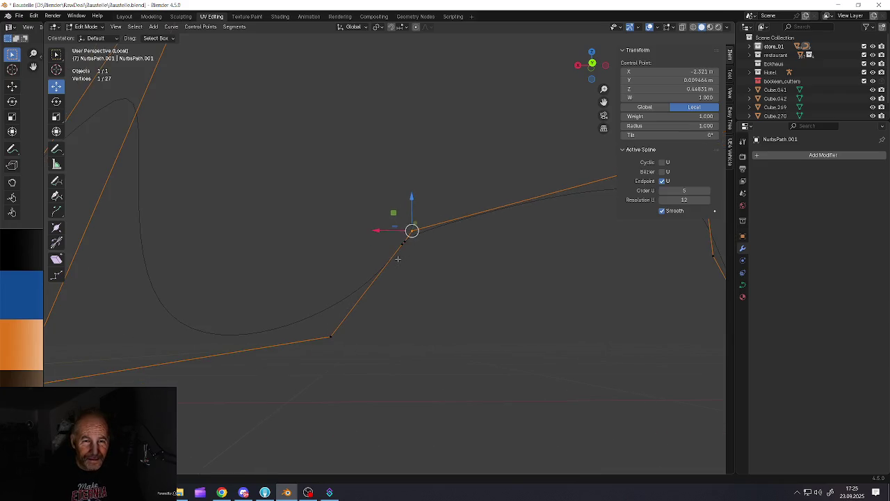
drag(398, 258, 398, 259)
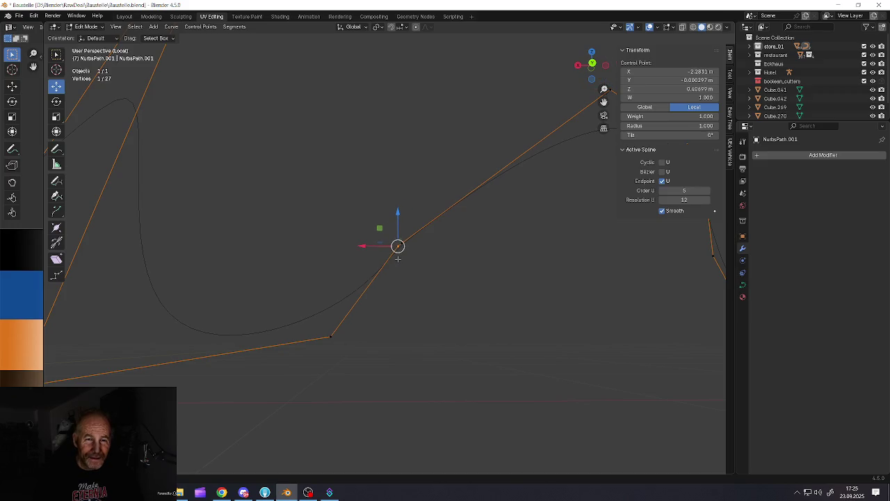
key(ctrl+z)
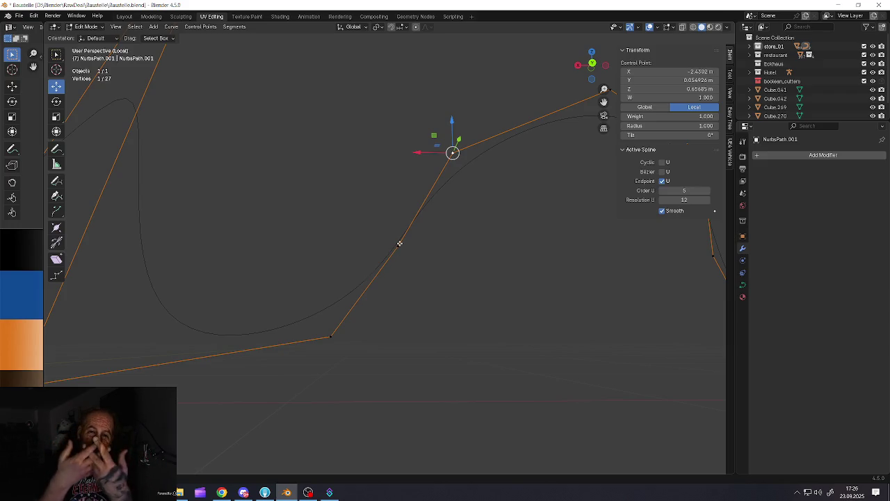
scroll(350, 159, down, 3)
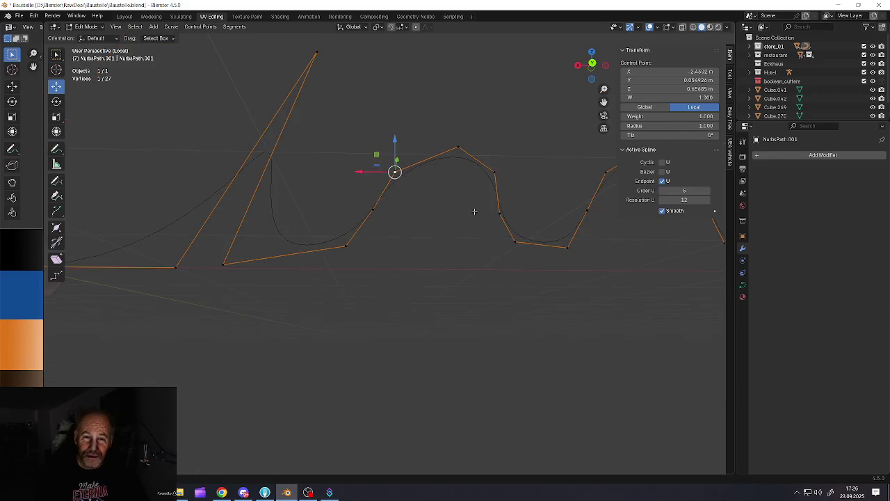
shift+middle_drag(470, 211, 210, 250)
shift+middle_drag(543, 256, 408, 294)
scroll(426, 312, up, 5)
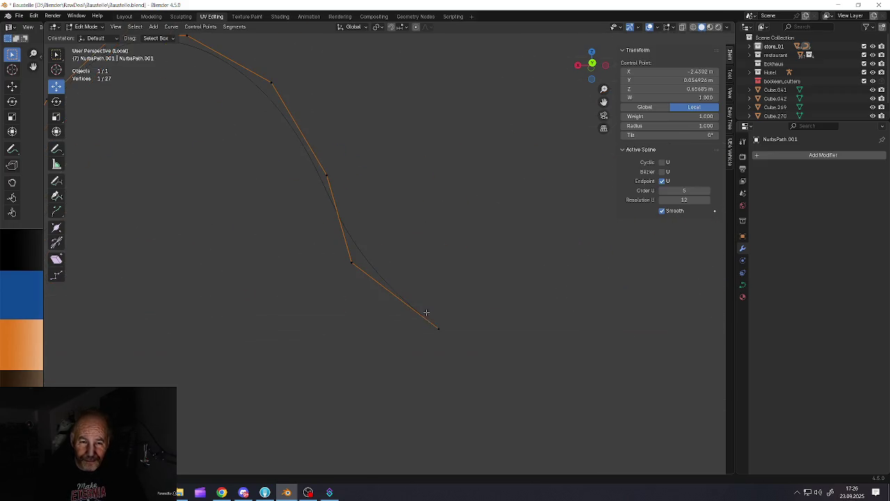
shift+middle_drag(447, 325, 356, 333)
scroll(356, 333, up, 3)
key(e)
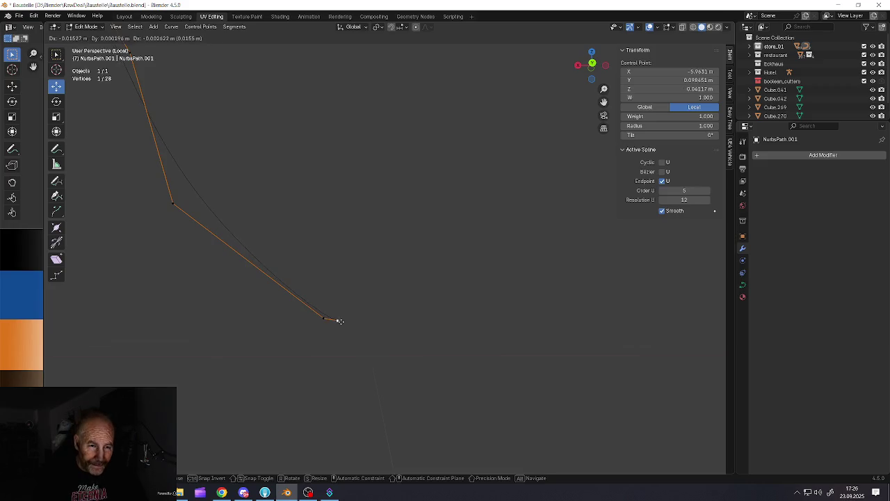
click(350, 316)
key(e)
click(359, 315)
key(e)
click(364, 306)
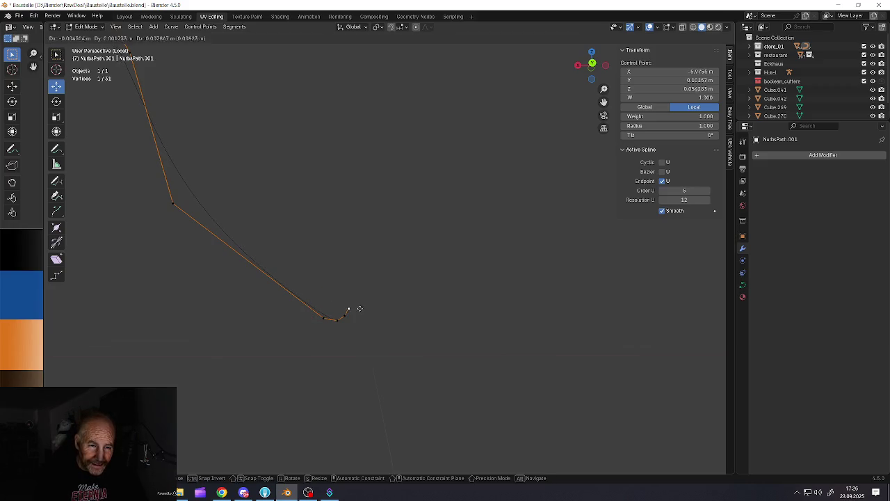
key(e)
click(371, 297)
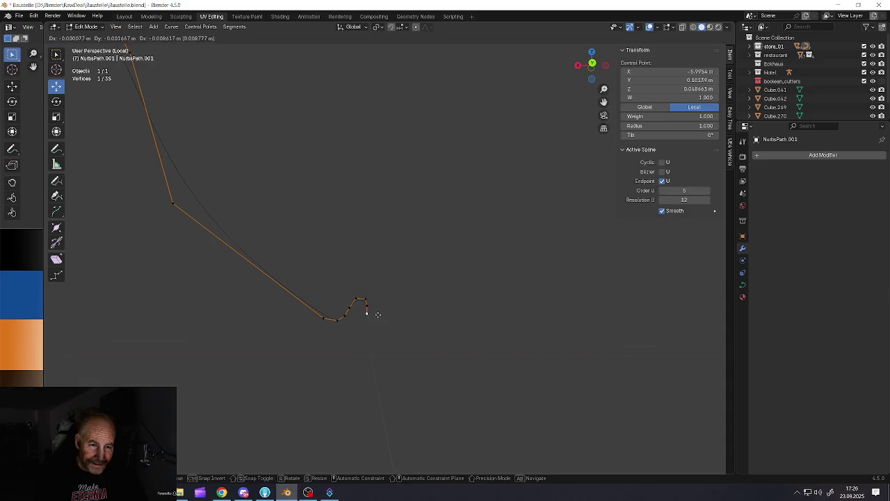
click(388, 325)
key(e)
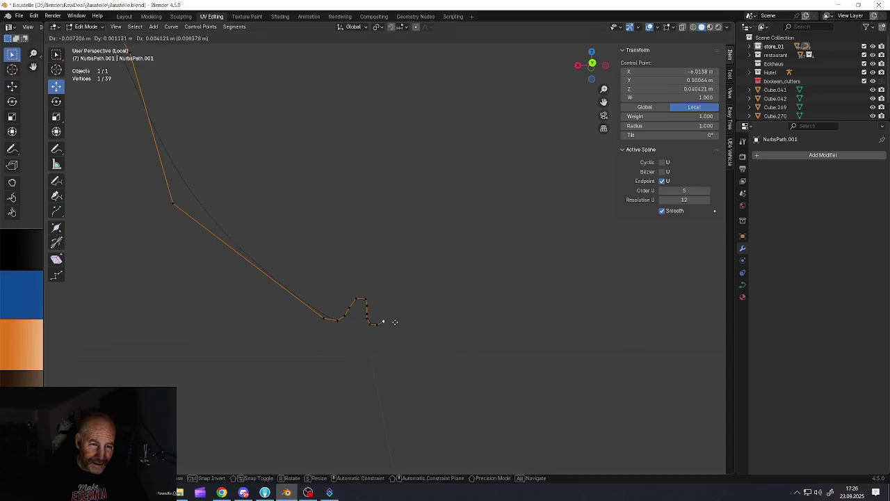
click(401, 311)
key(e)
scroll(322, 294, up, 3)
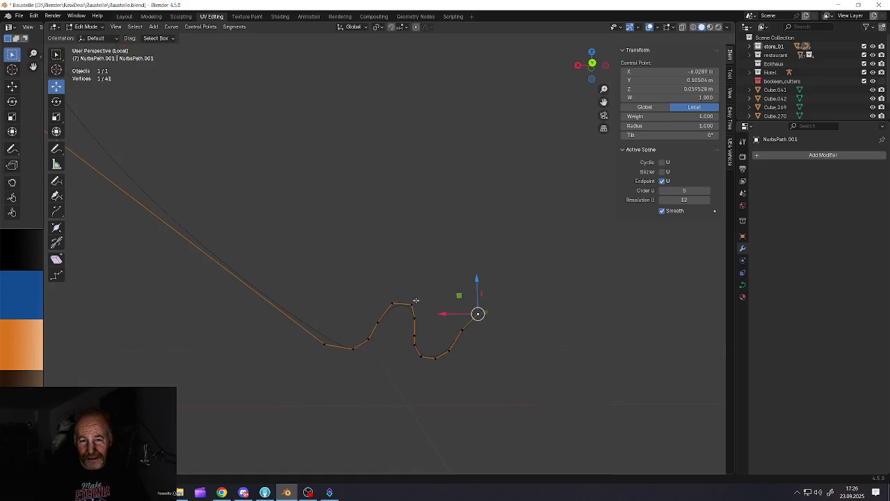
scroll(388, 335, up, 4)
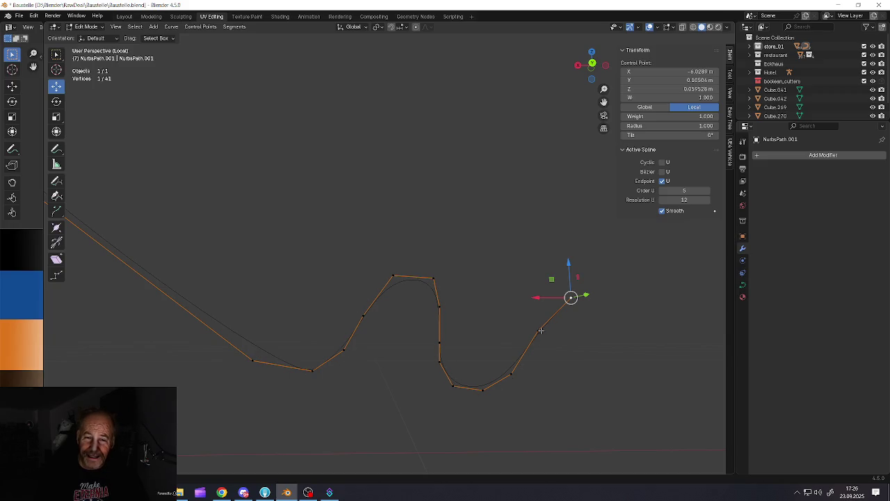
middle_drag(554, 313, 453, 248)
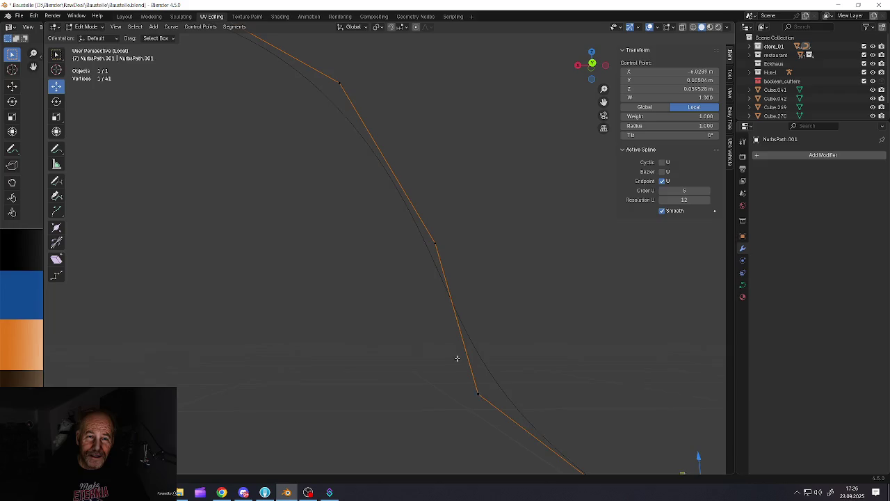
click(454, 248)
click(349, 91)
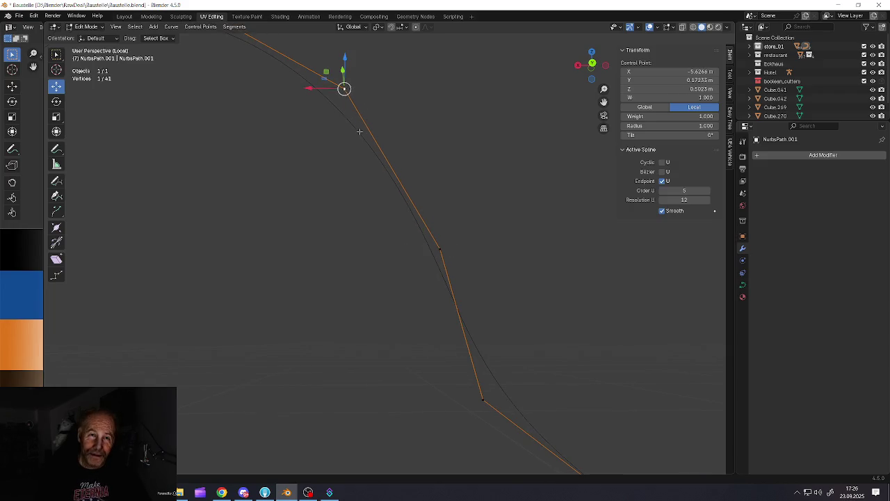
middle_drag(360, 132, 362, 152)
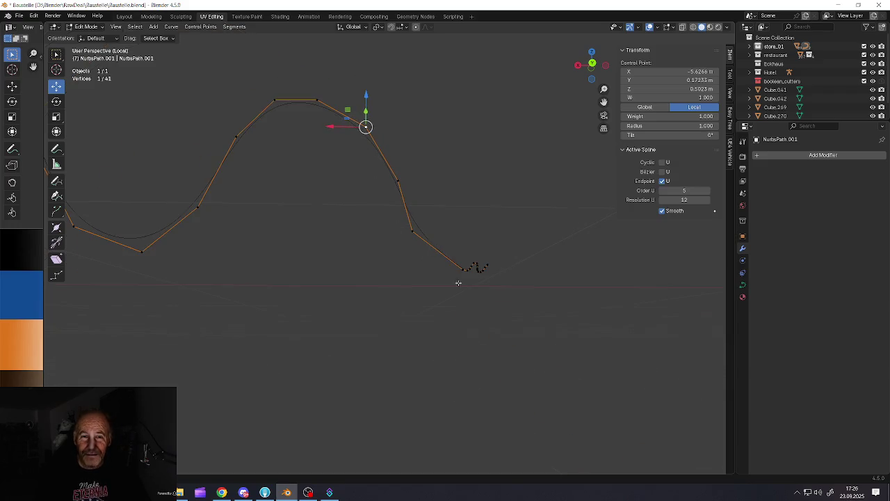
scroll(459, 283, up, 3)
scroll(480, 250, up, 2)
key(Delete)
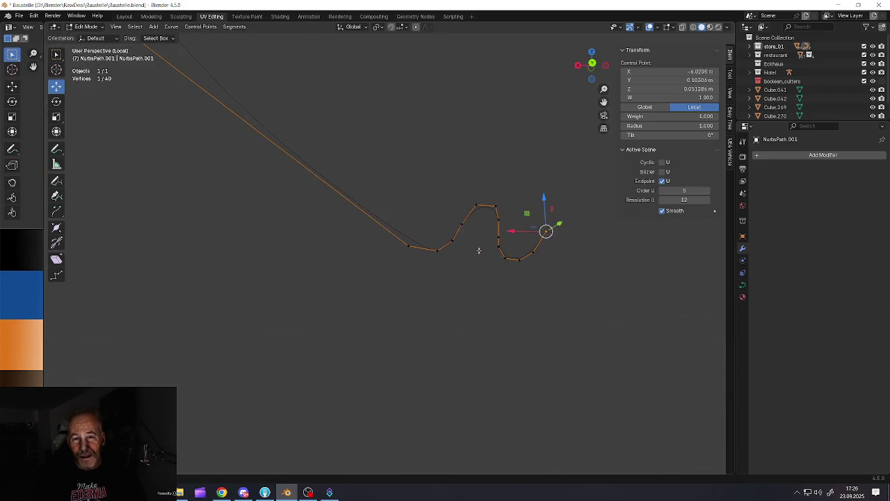
key(Delete)
key(Delete)
key(Delete)
key(Delete)
key(Delete)
key(Delete)
key(Delete)
key(Delete)
key(Delete)
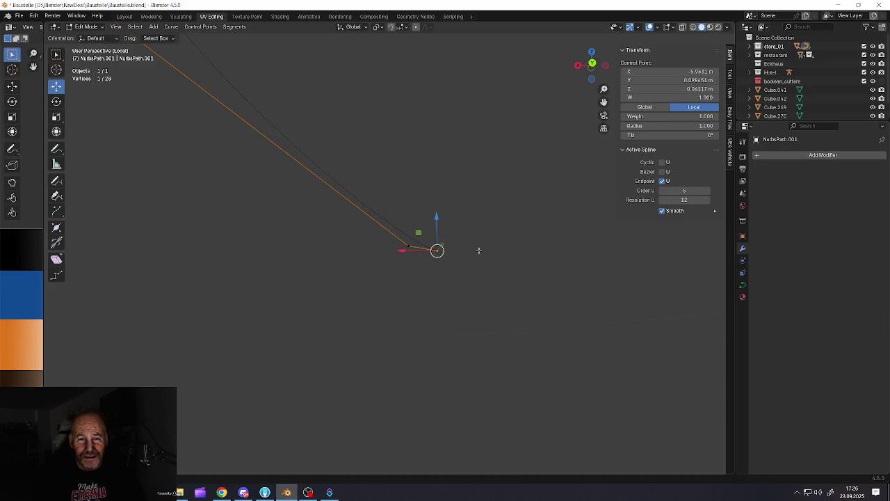
key(Delete)
key(Delete)
scroll(451, 274, down, 2)
scroll(433, 268, down, 3)
Lower the curve's top peak control point near the barrel, then return to Object Mode
mouse_move(433, 268)
middle_down()
mouse_move(193, 239)
mouse_move(440, 272)
mouse_move(477, 258)
middle_up()
scroll(185, 246, up, 2)
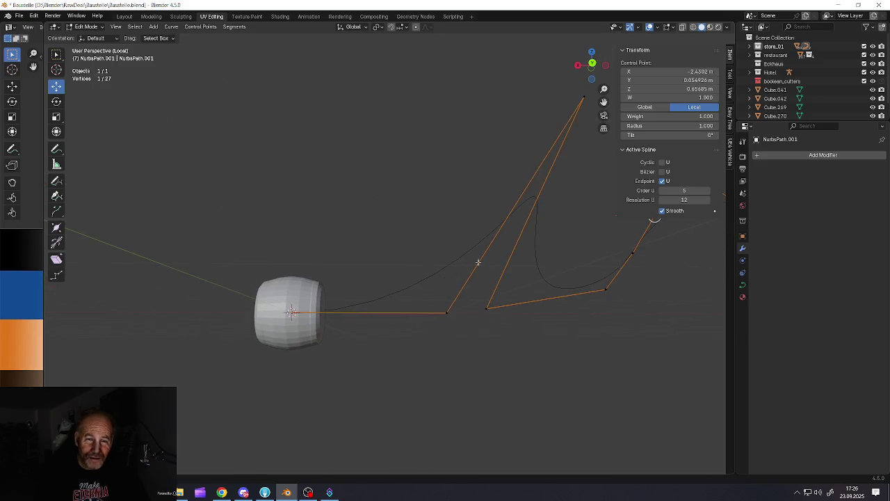
click(530, 209)
click(584, 97)
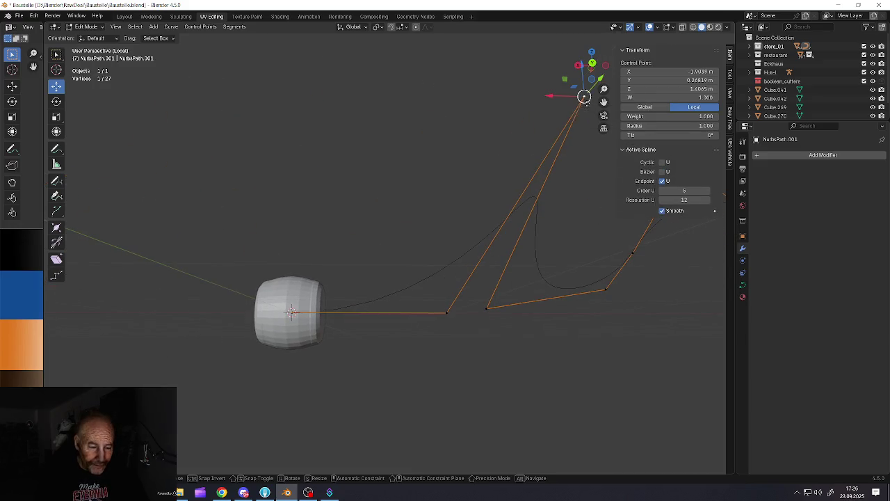
key(g)
click(425, 296)
scroll(380, 300, up, 2)
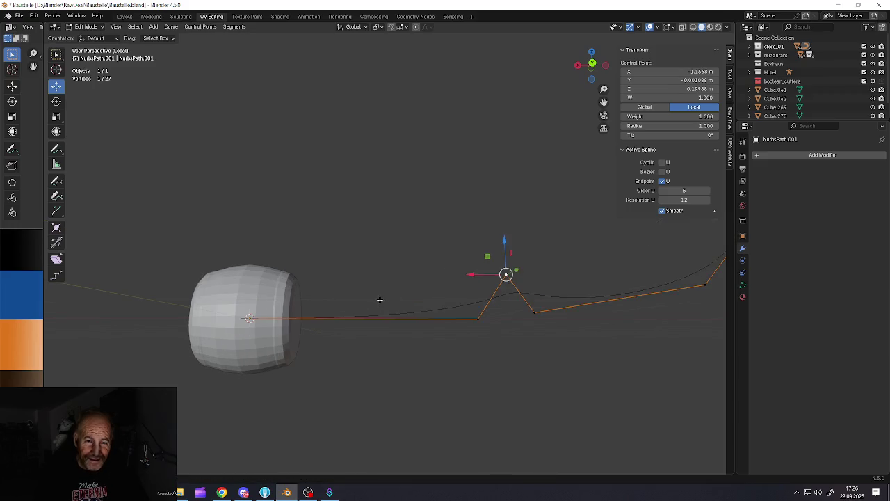
key(Tab)
click(269, 316)
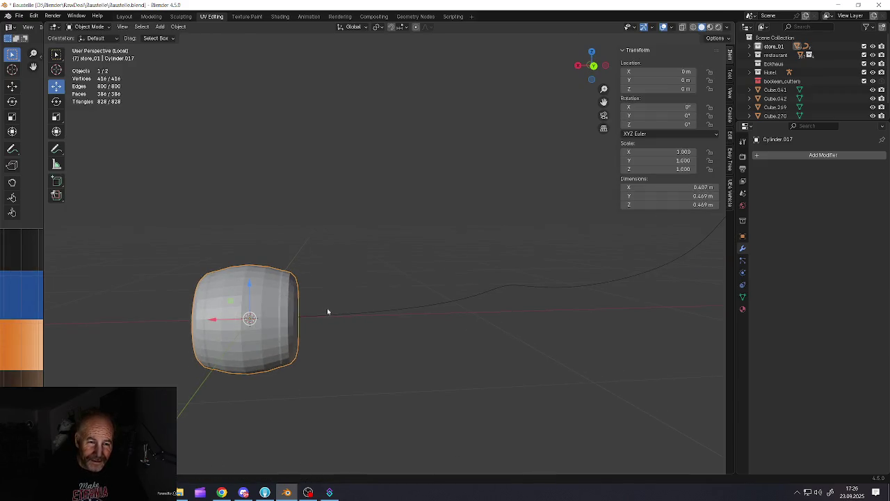
Select the barrel Cylinder.017 and give it an Array modifier with 2 copies at relative offset 1
click(326, 314)
click(264, 318)
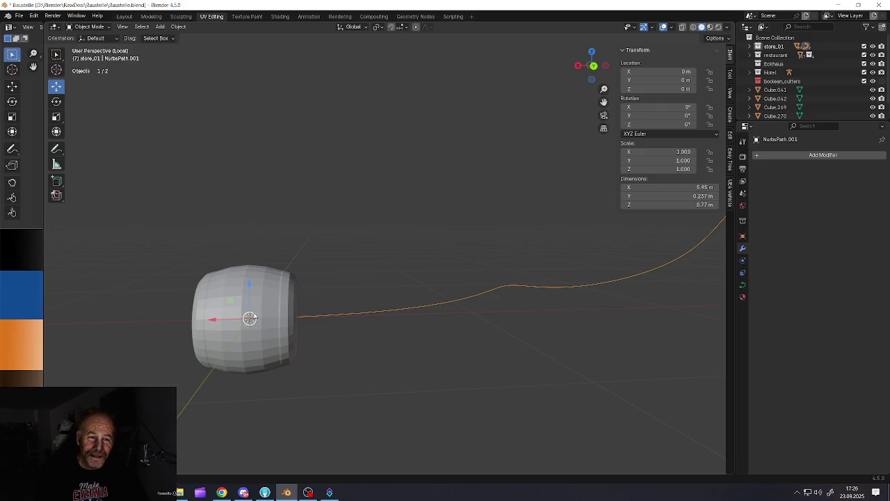
click(249, 318)
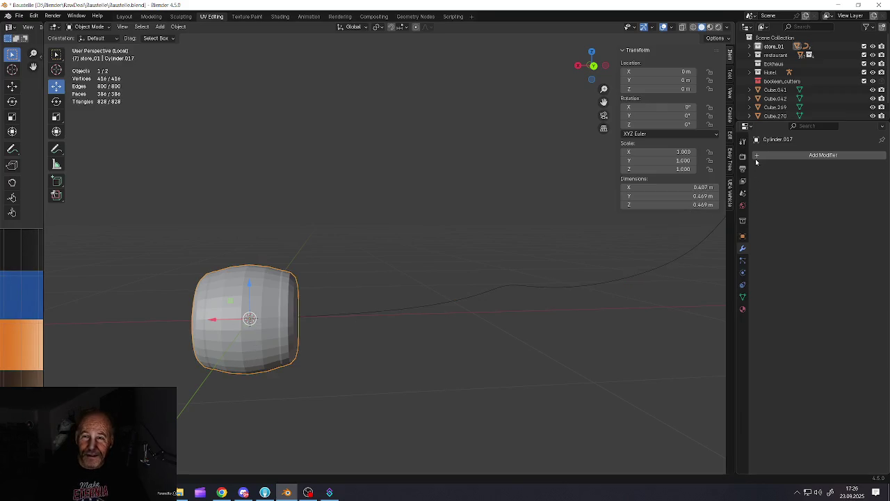
key(shift+a)
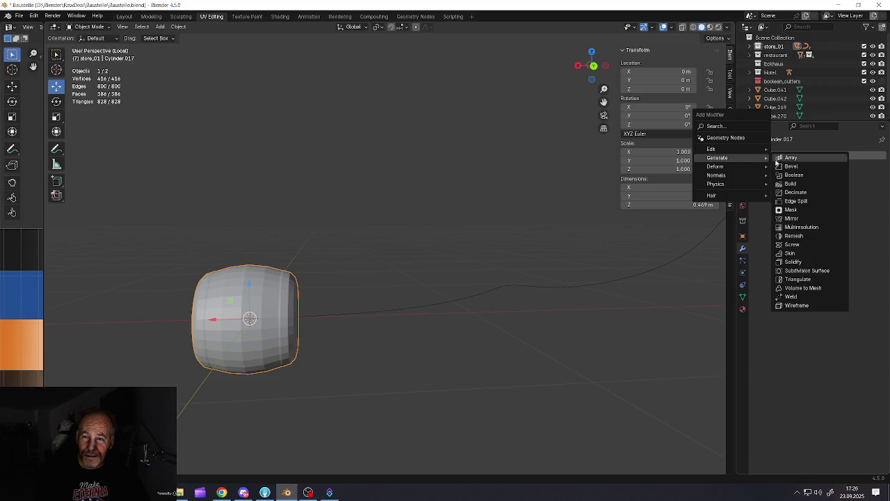
click(790, 161)
scroll(253, 337, down, 3)
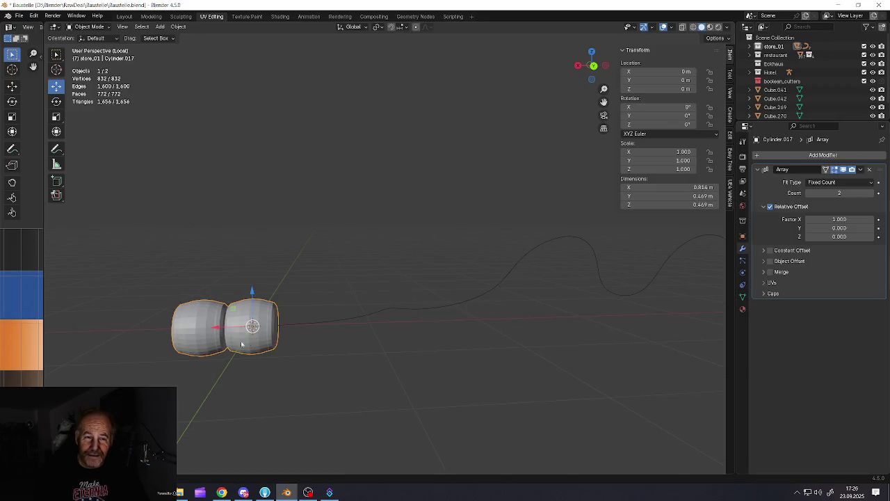
middle_drag(241, 344, 290, 308)
scroll(310, 310, up, 3)
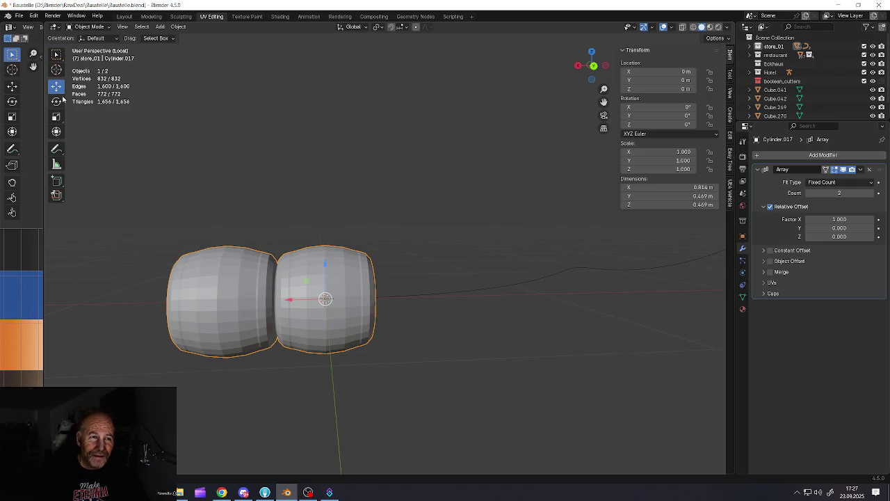
Rotate the barrels about the Y axis and apply the rotation
click(60, 101)
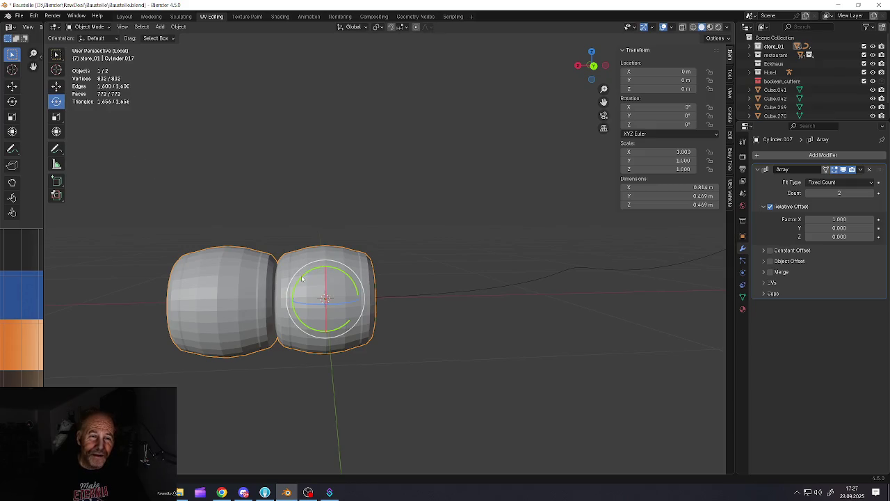
mouse_move(302, 278)
mouse_down()
mouse_move(398, 363)
mouse_move(387, 364)
mouse_up()
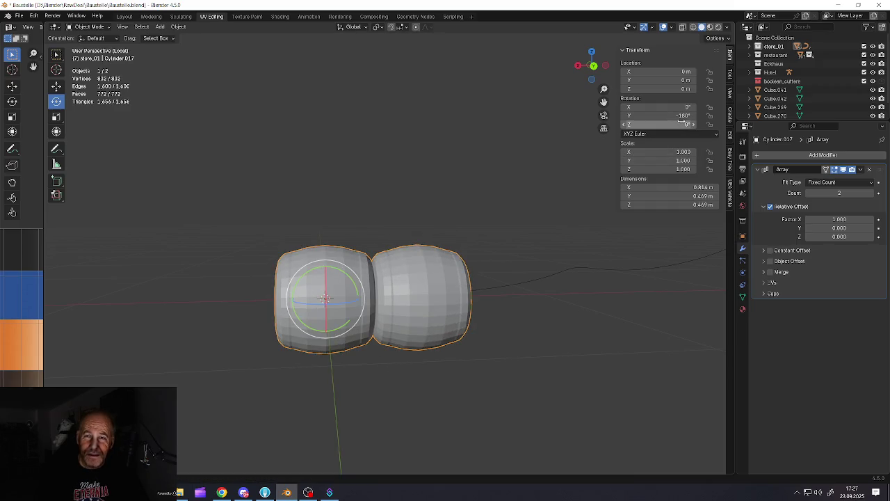
right_click(302, 278)
click(392, 286)
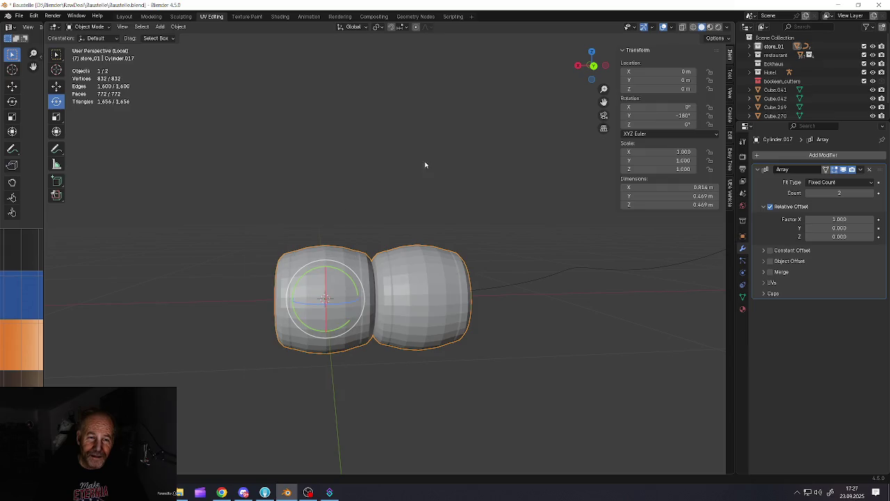
key(ctrl+a)
click(362, 222)
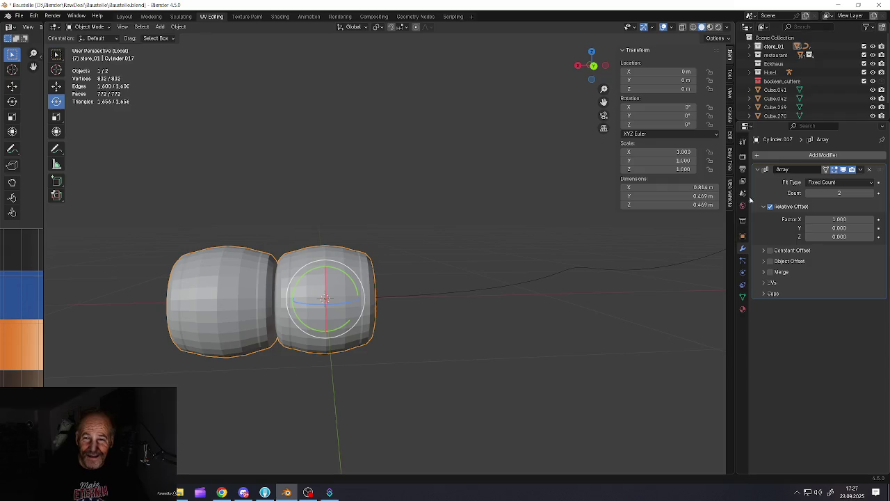
Remove the Array modifier, flip the barrel 180° around Y, and add a fresh Array modifier
click(869, 170)
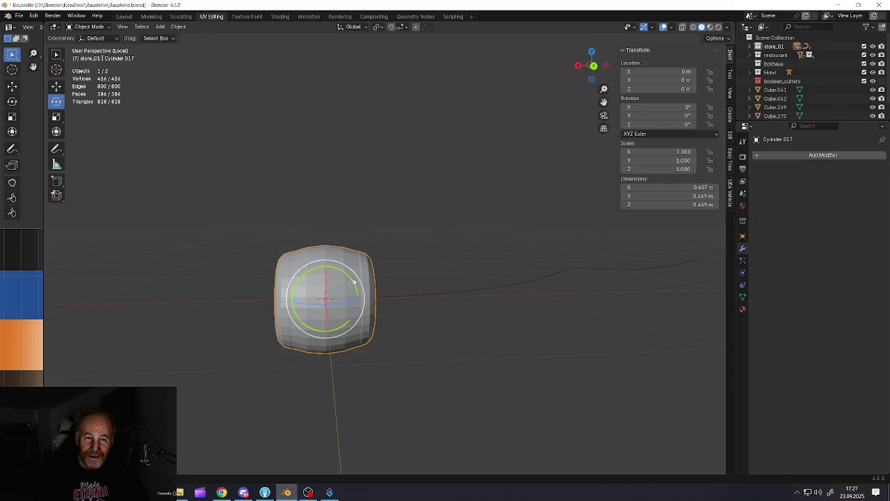
drag(349, 279, 280, 345)
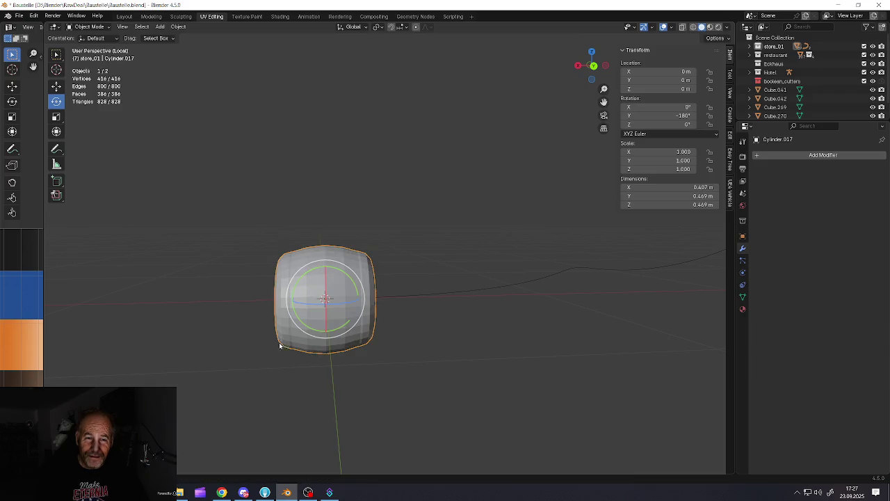
click(782, 158)
mouse_move(731, 159)
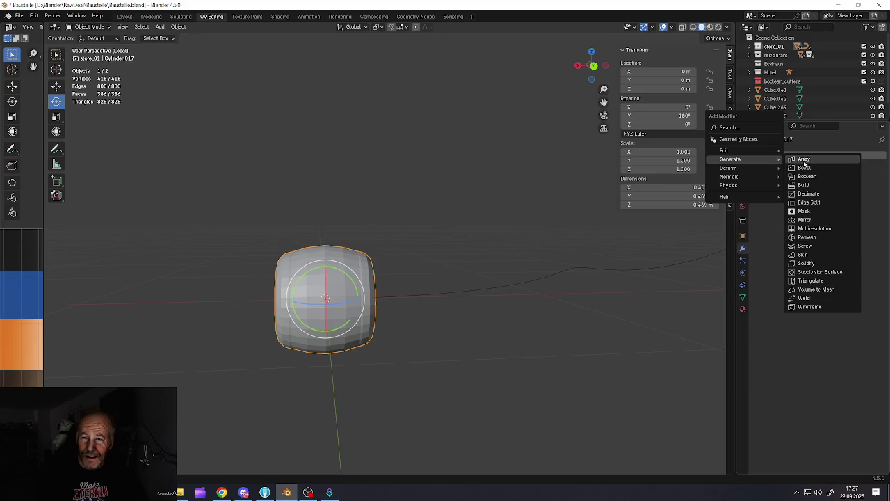
click(805, 162)
Raise the new Array's count, ending at 22 copies along X
scroll(667, 238, down, 3)
mouse_move(667, 238)
middle_down()
mouse_move(385, 316)
mouse_move(515, 310)
middle_up()
click(872, 194)
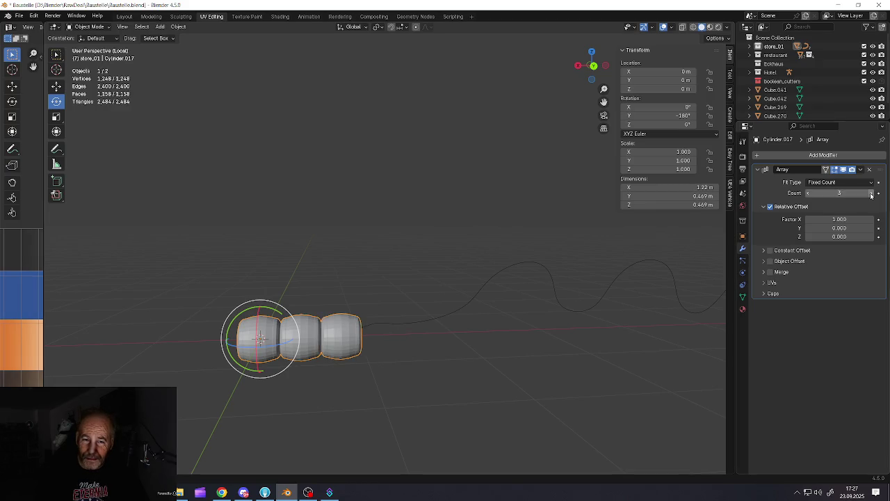
click(872, 194)
click(871, 193)
click(871, 194)
click(871, 193)
drag(872, 193, 886, 193)
Scale the barrel array down to about 0.368
scroll(378, 314, down, 2)
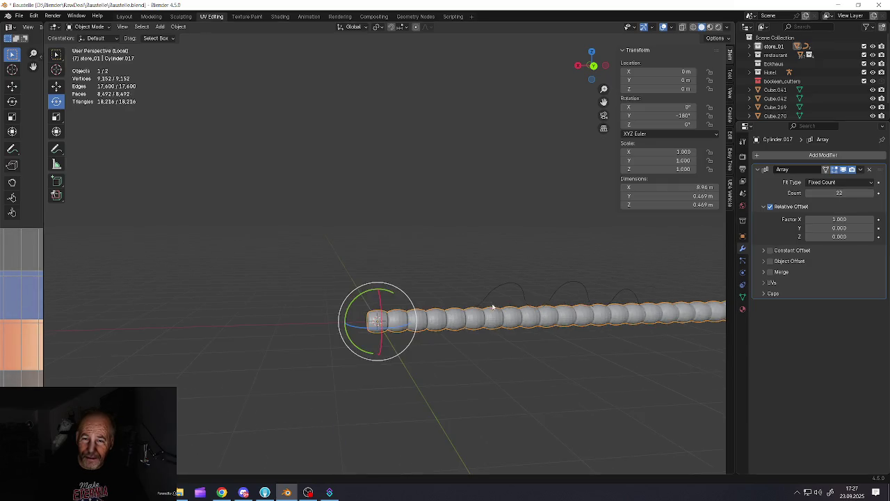
scroll(301, 328, down, 2)
shift+middle_drag(302, 327, 367, 319)
key(s)
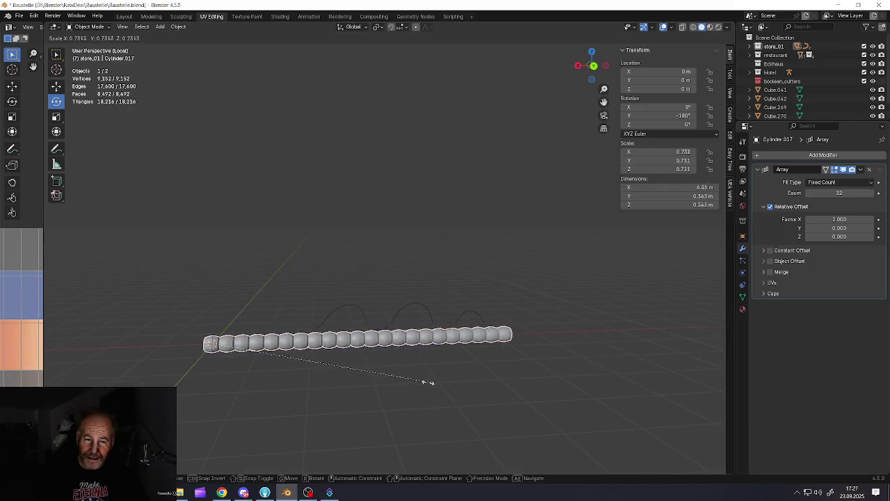
right_click(364, 346)
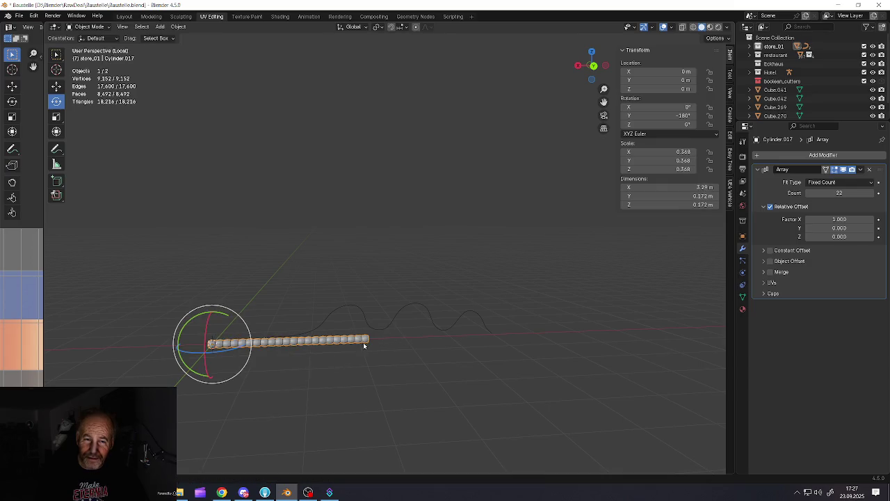
Raise the Array count to 29 and keep the barrel array selected
click(873, 194)
click(873, 194)
click(873, 194)
click(872, 194)
click(872, 194)
click(873, 194)
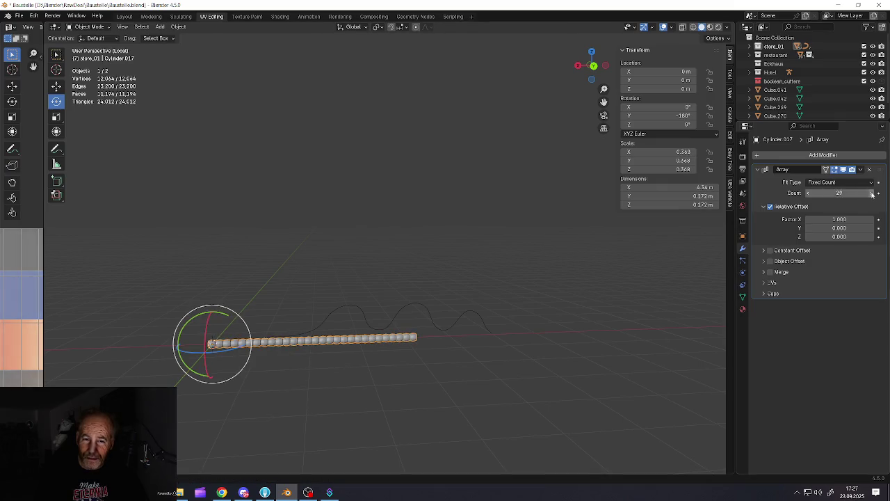
scroll(313, 337, up, 4)
scroll(333, 330, up, 3)
scroll(383, 318, up, 3)
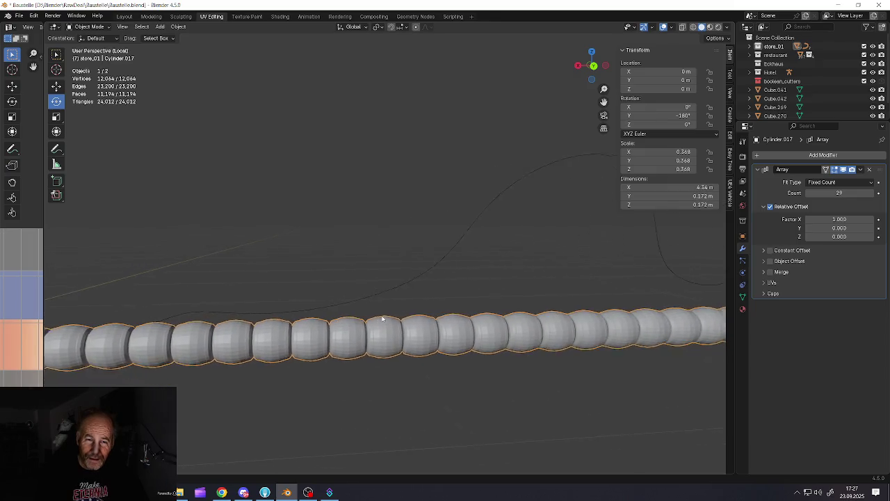
scroll(389, 322, down, 5)
scroll(276, 329, up, 2)
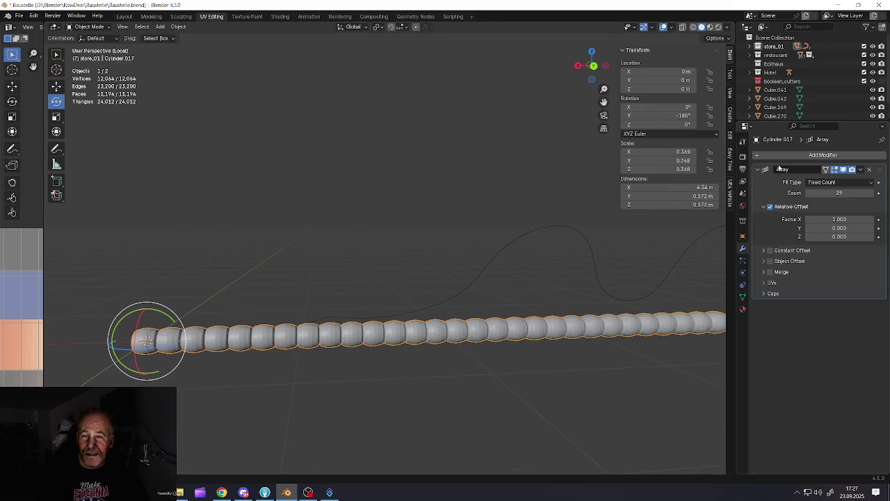
click(545, 231)
click(469, 333)
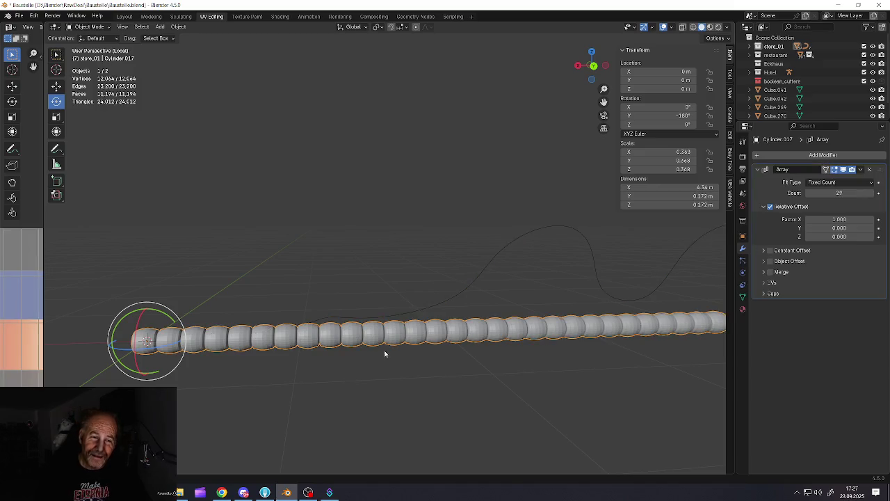
Add a Curve modifier below the Array and set NurbsPath.001 as its curve object
click(794, 155)
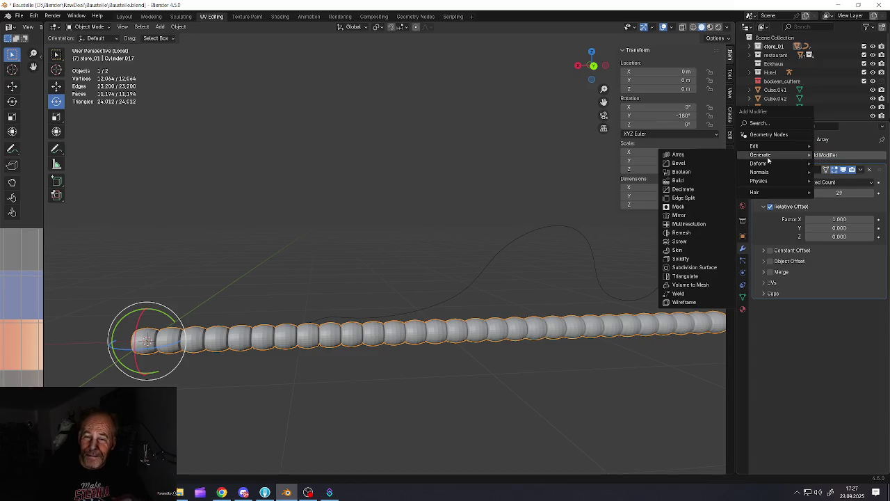
mouse_move(758, 163)
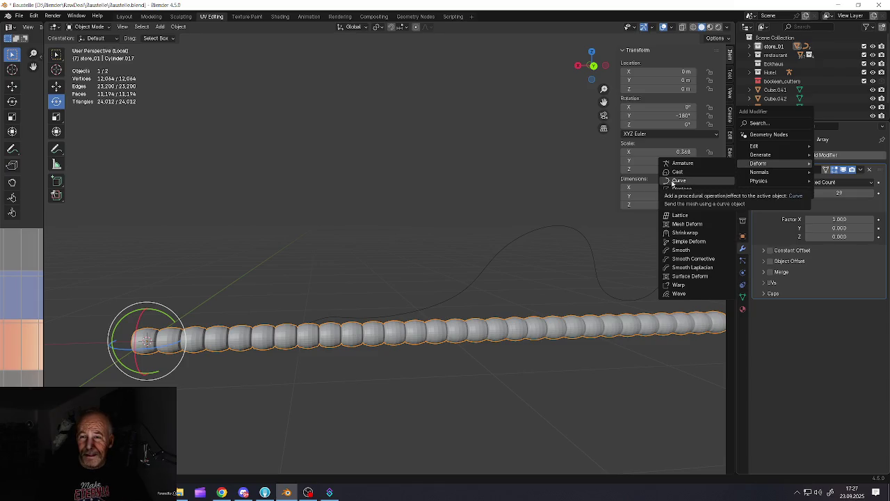
click(680, 181)
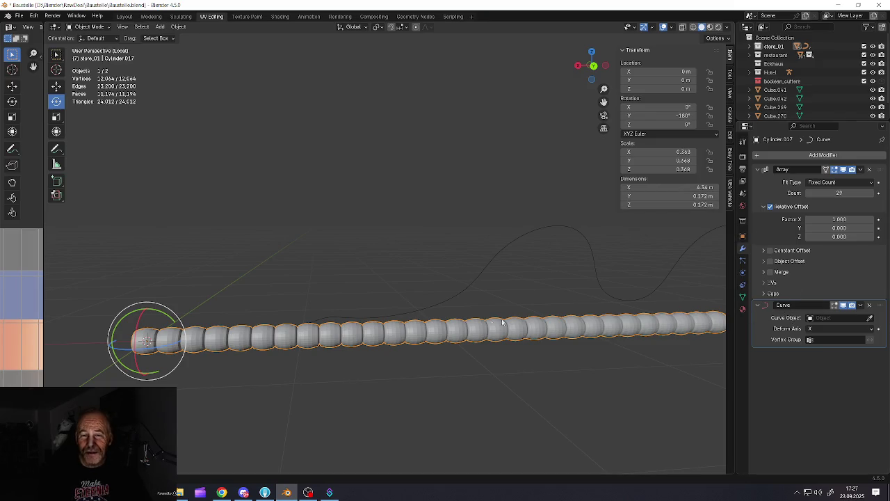
click(450, 300)
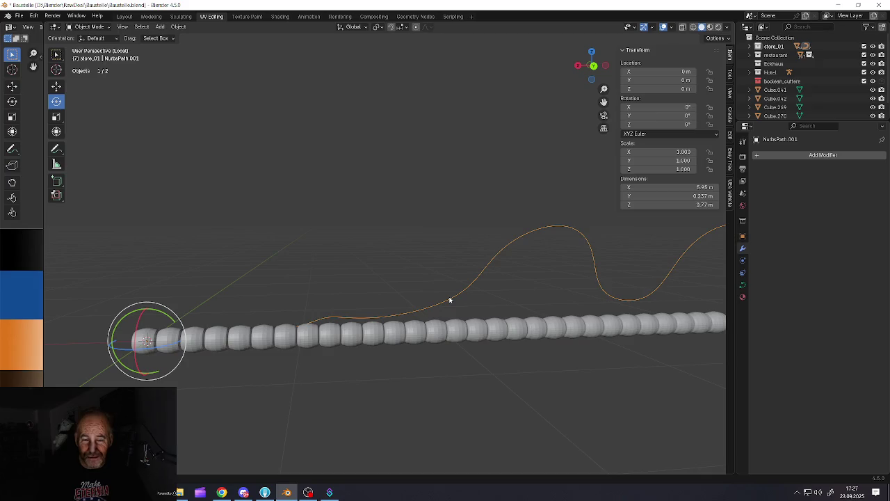
click(470, 335)
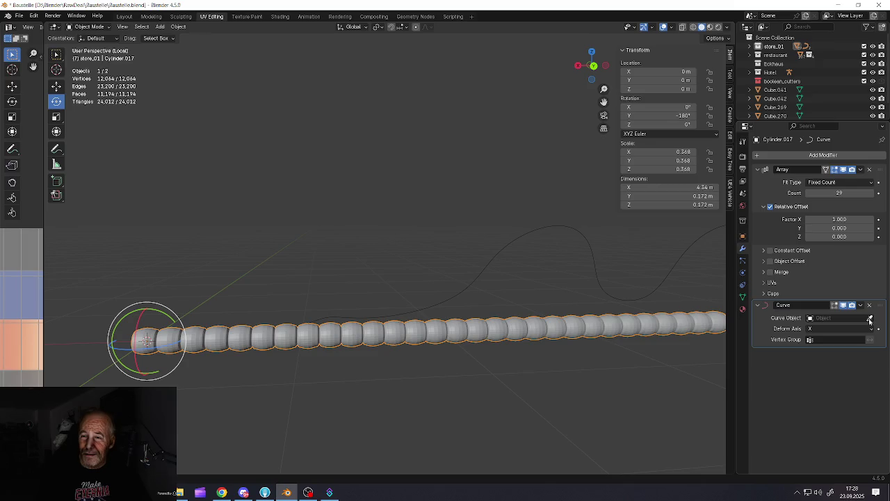
click(541, 236)
Cancel a trial rotation and undo the curve binding so the barrel row lies straight along X
scroll(505, 272, down, 3)
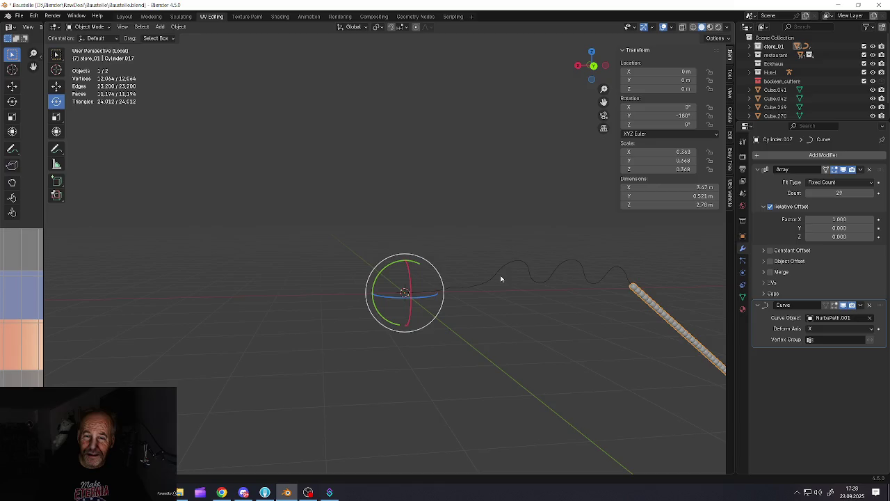
mouse_move(531, 304)
shift+middle_down()
mouse_move(296, 298)
mouse_move(324, 307)
shift+middle_up()
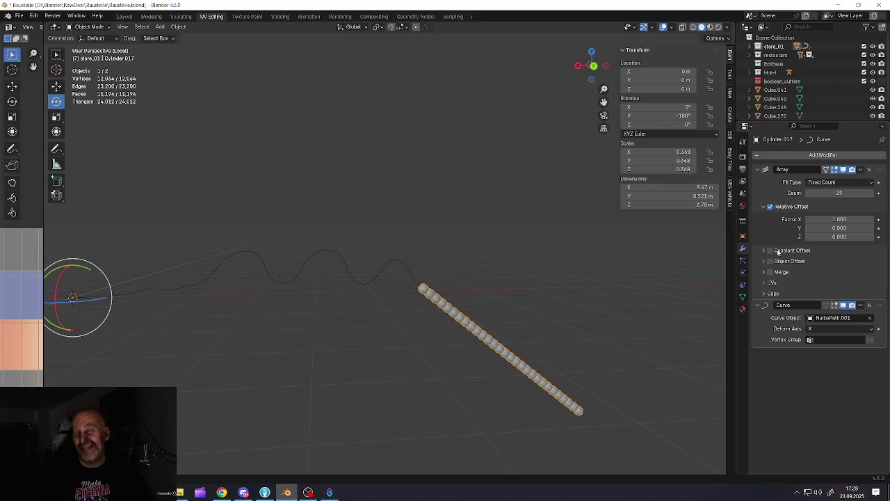
shift+middle_drag(463, 293, 656, 286)
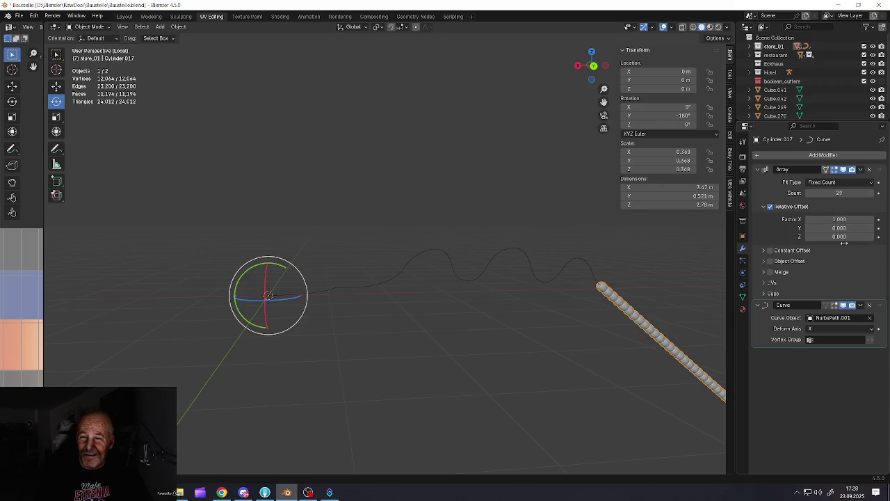
key(r)
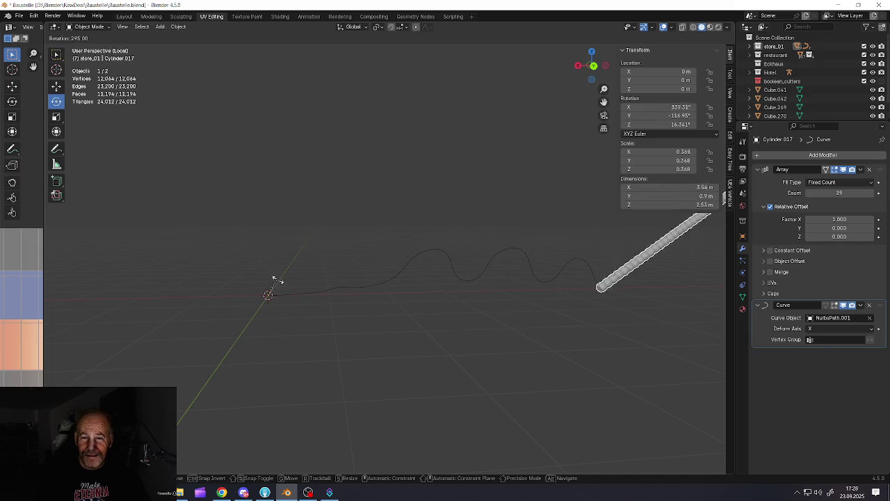
right_click(291, 276)
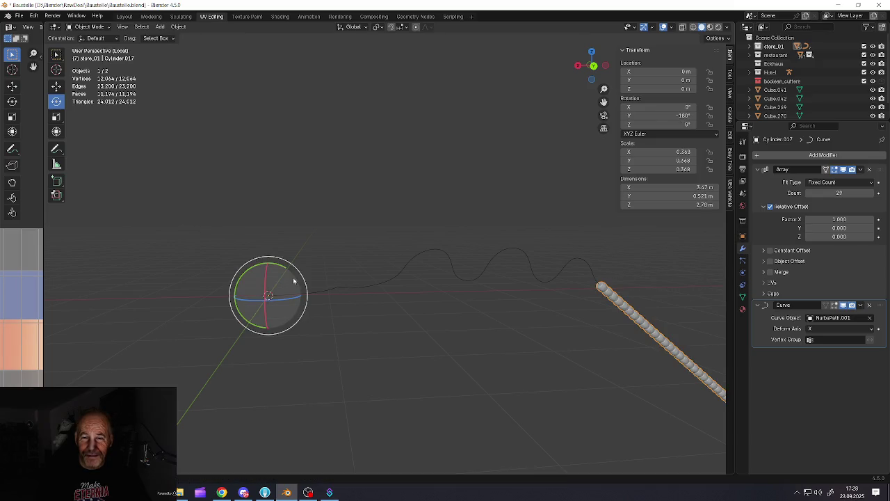
key(ctrl+z)
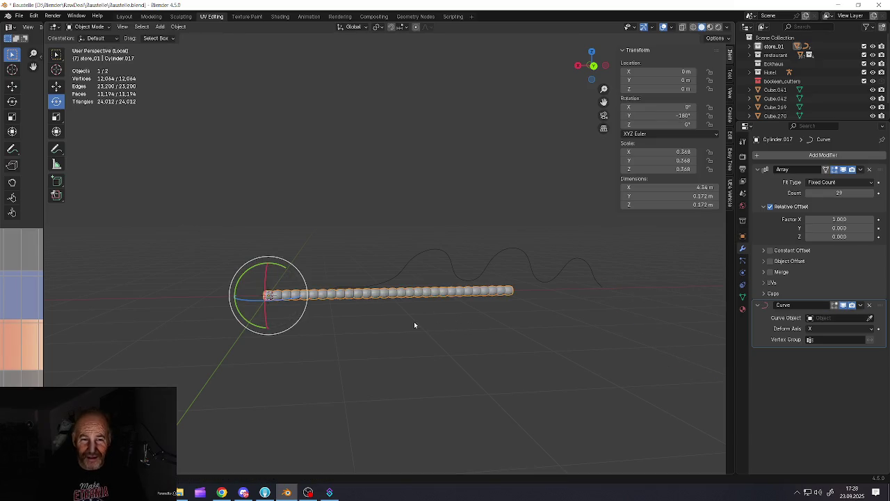
key(Tab)
key(Tab)
key(KP_Decimal)
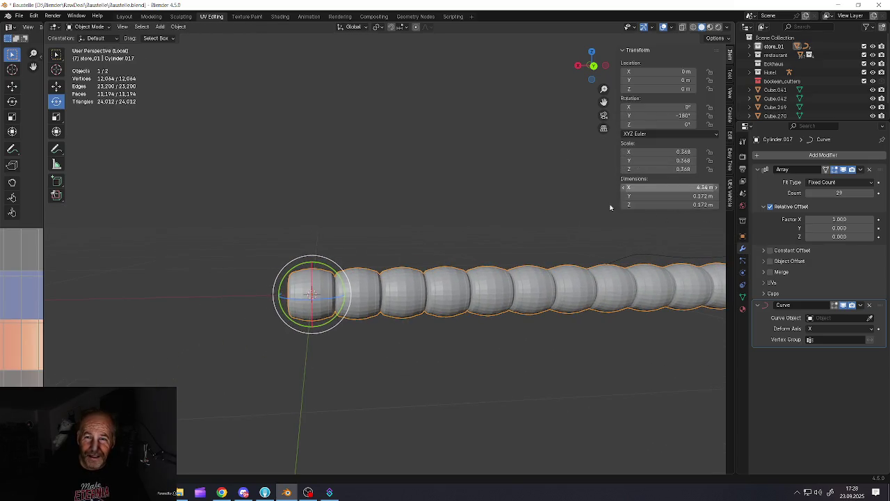
key(ctrl+a)
Apply rotation and scale to the barrel array
click(473, 256)
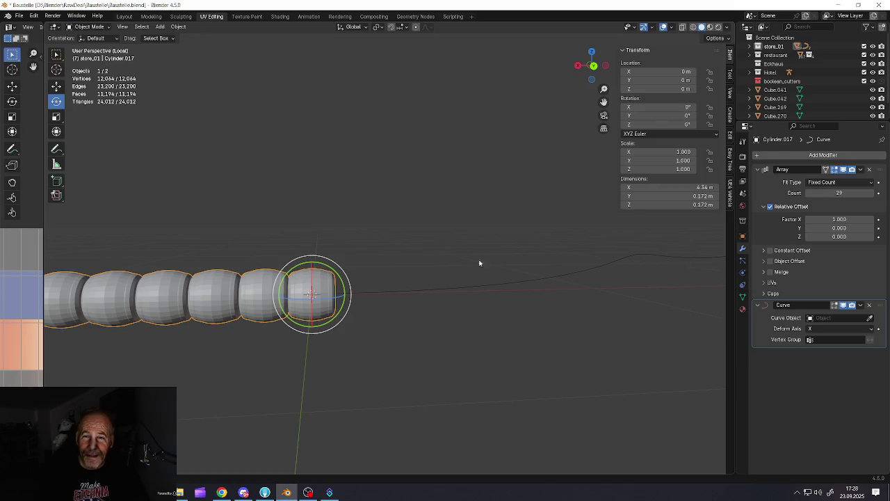
scroll(435, 259, down, 2)
scroll(434, 259, down, 2)
middle_drag(413, 260, 410, 256)
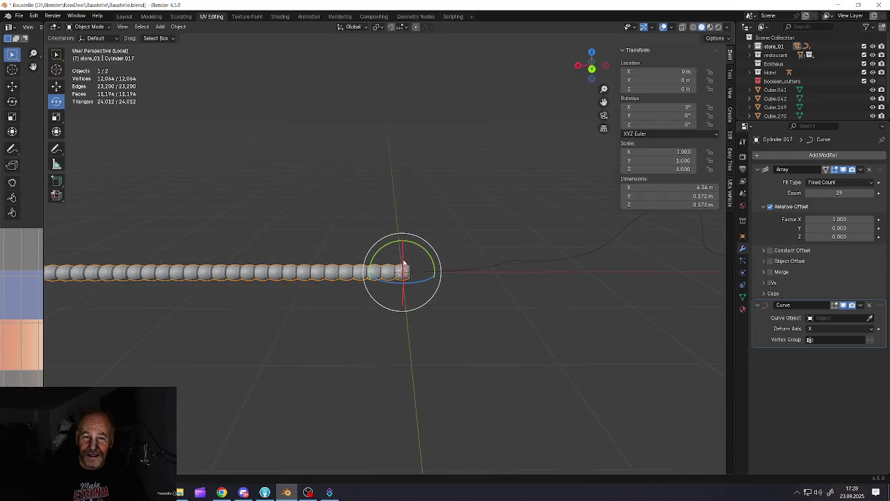
middle_drag(620, 327, 471, 318)
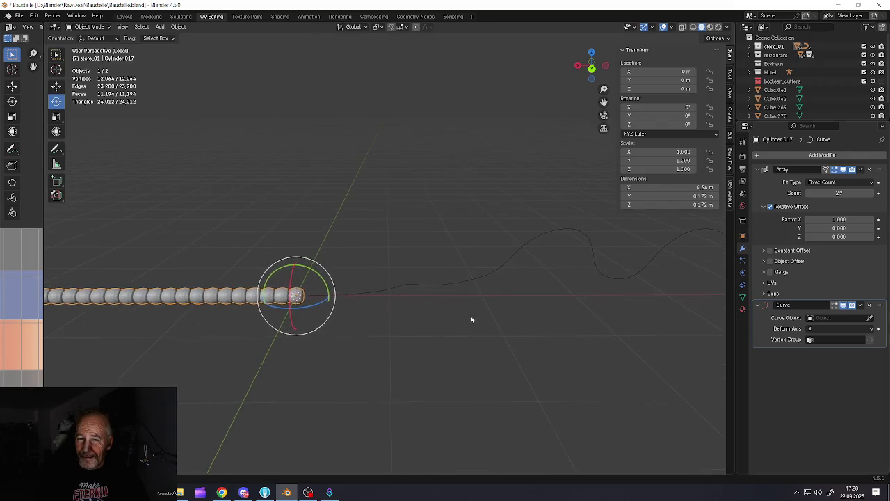
scroll(408, 310, down, 2)
middle_drag(386, 306, 407, 306)
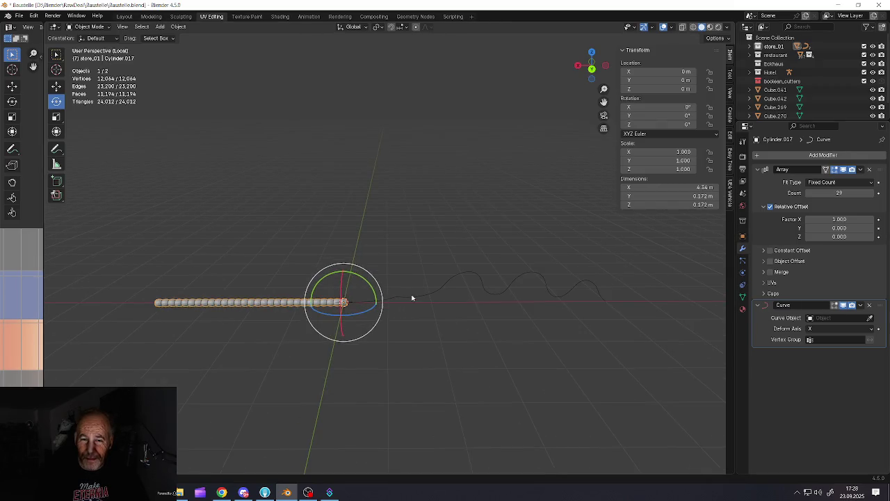
Shift all 27 NurbsPath.001 points about 1.387 m toward the barrels, then reselect Cylinder.017
click(412, 298)
key(Tab)
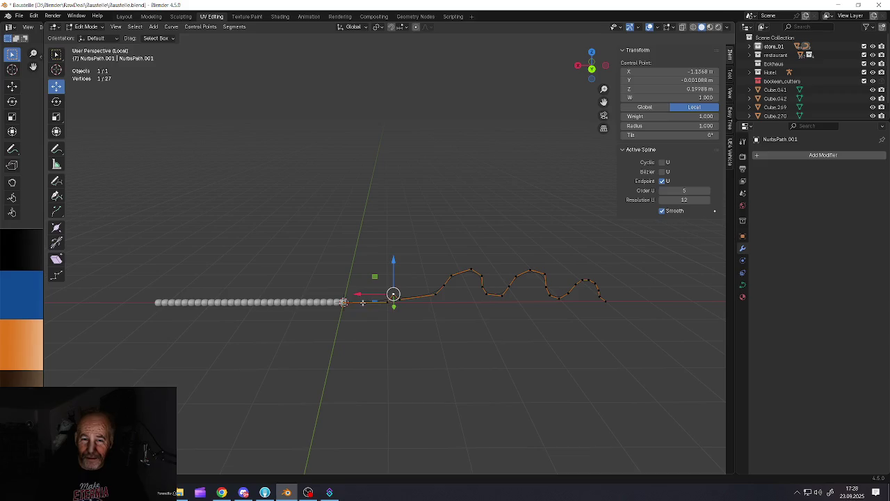
key(a)
key(g)
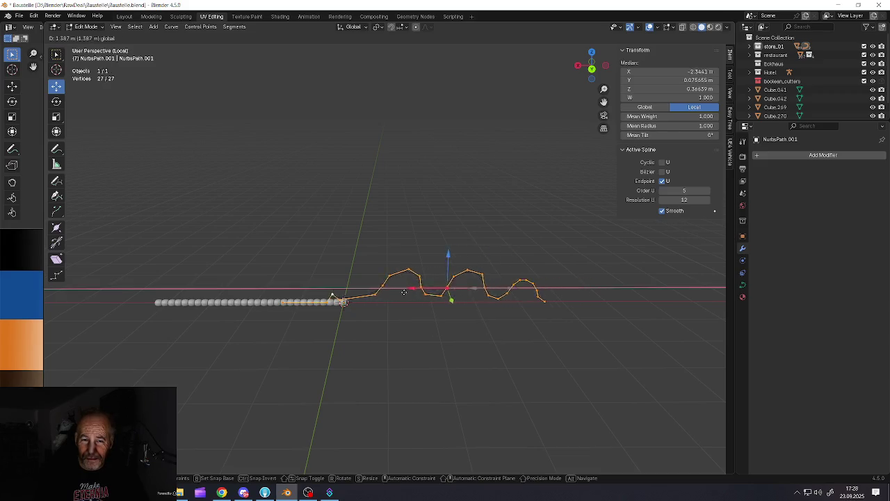
click(317, 301)
key(Tab)
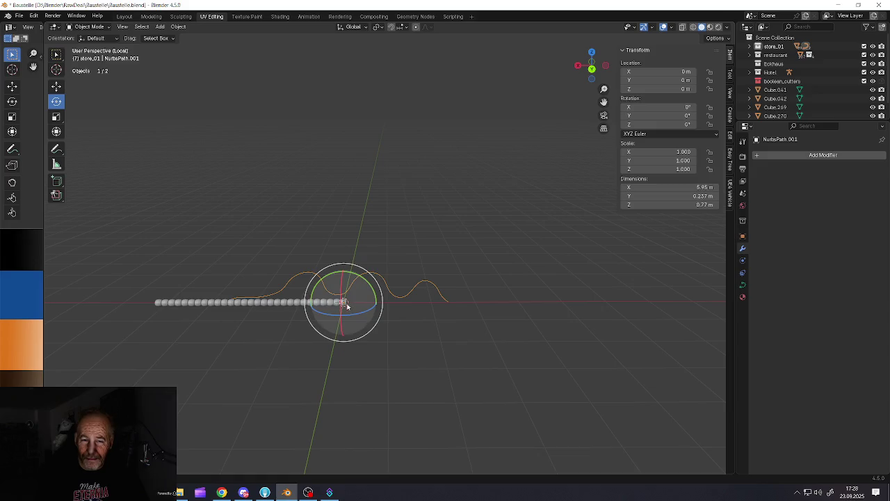
click(291, 306)
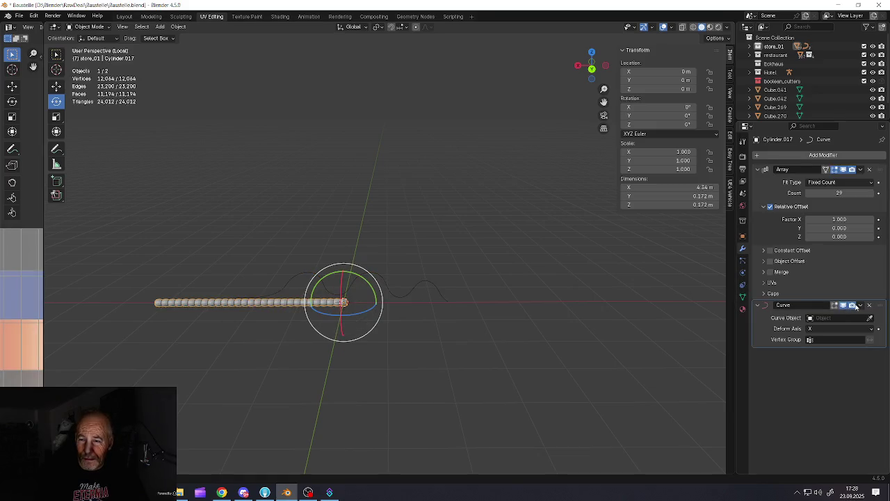
Target NurbsPath.001 in the Curve modifier and set the Array count to 23
click(394, 297)
scroll(365, 295, up, 3)
shift+middle_drag(353, 300, 408, 306)
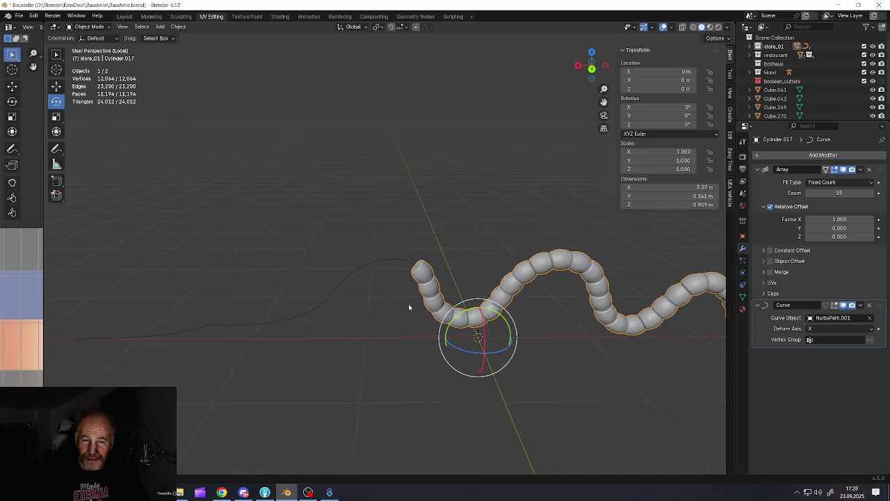
scroll(408, 307, up, 3)
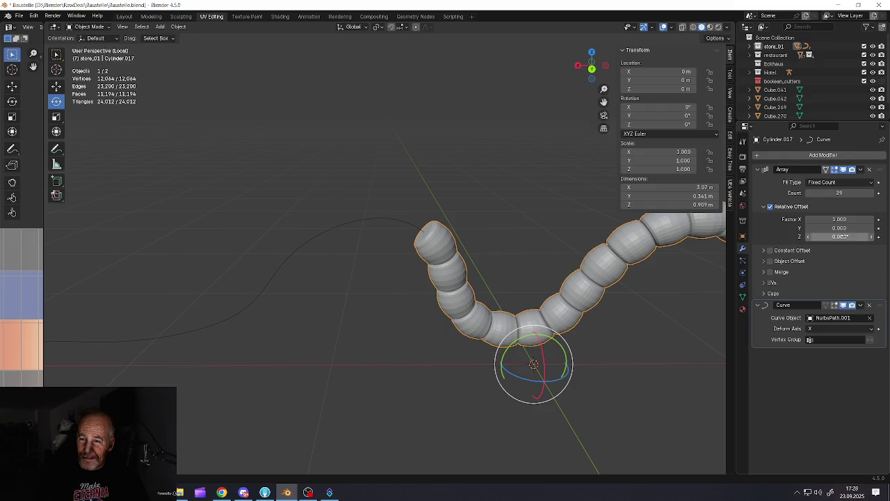
mouse_move(839, 193)
mouse_down()
mouse_move(869, 193)
mouse_move(855, 192)
mouse_up()
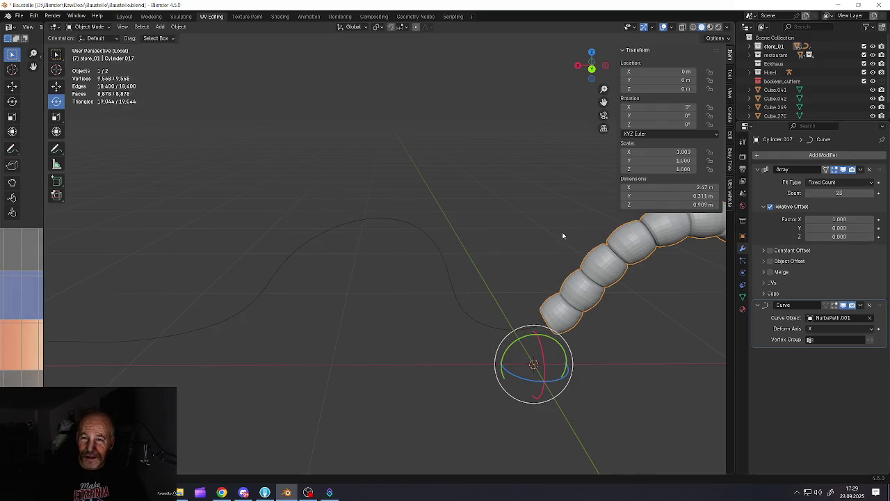
scroll(312, 372, down, 2)
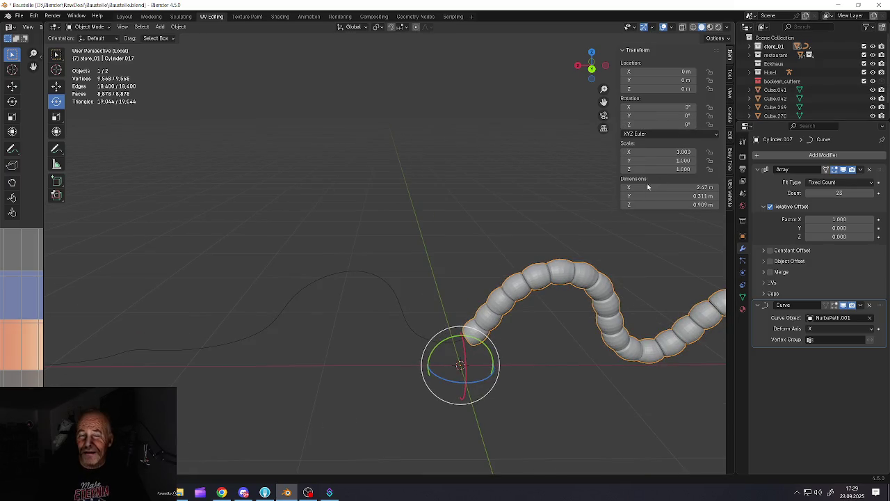
click(400, 301)
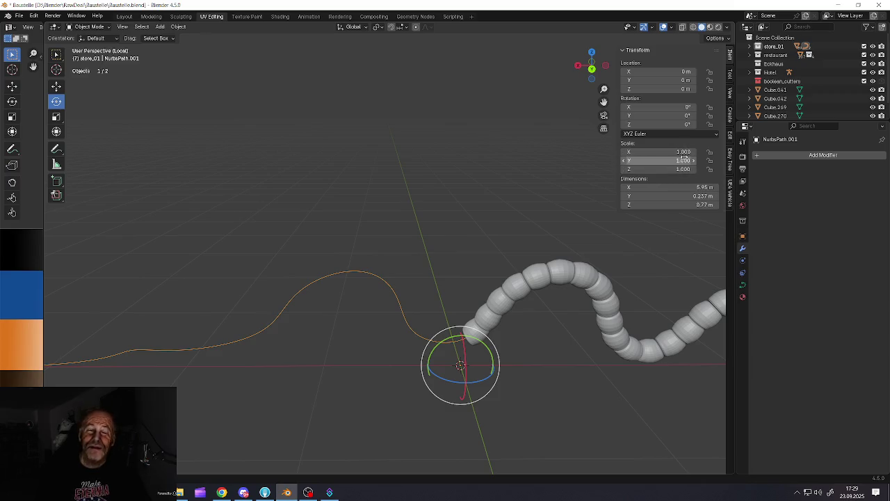
key(ctrl+z)
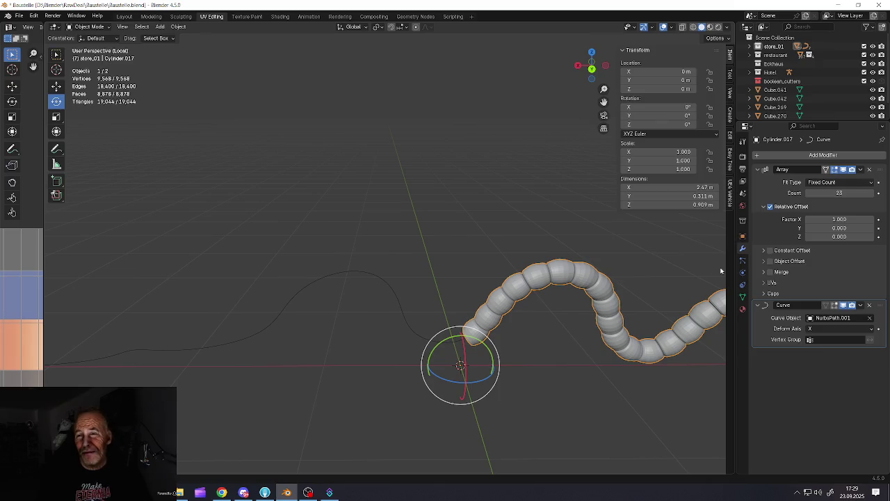
click(408, 323)
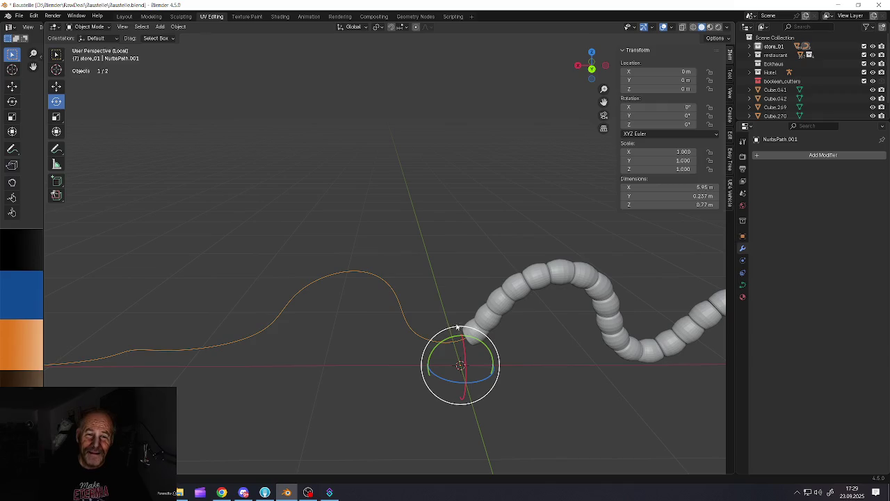
click(476, 325)
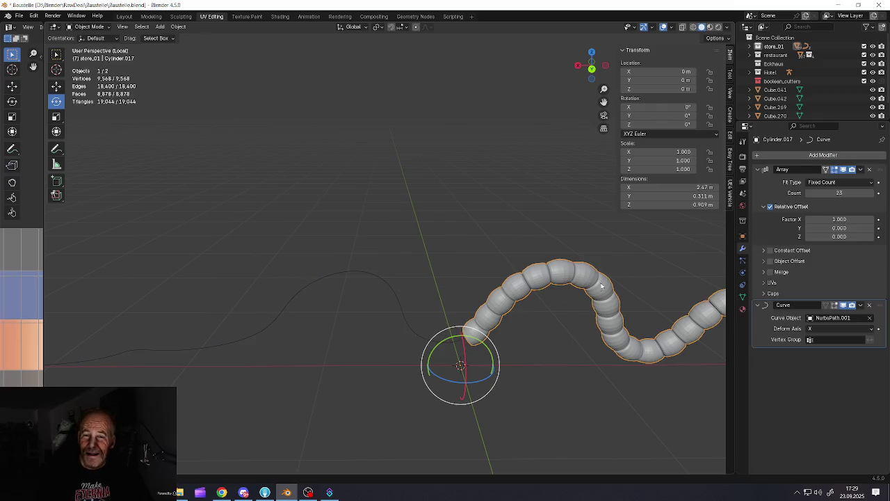
Reduce the sphere chain's Array count to 20
middle_drag(632, 271, 612, 278)
drag(842, 195, 827, 195)
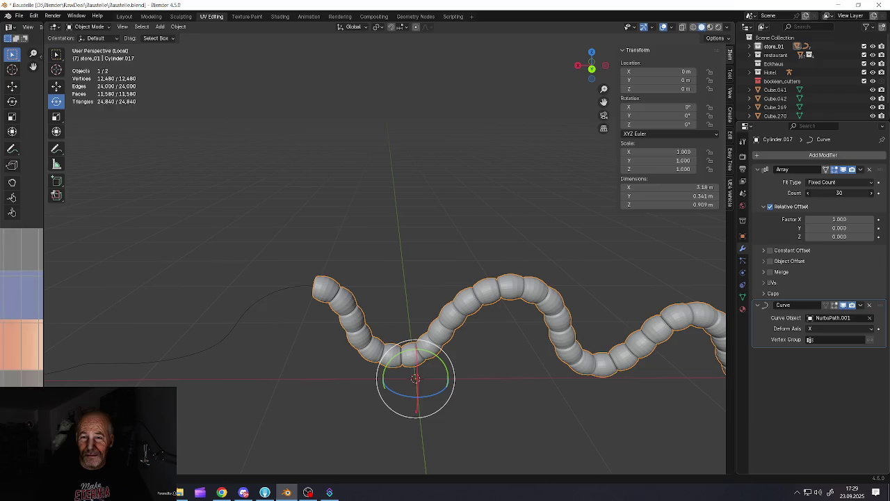
key(Tab)
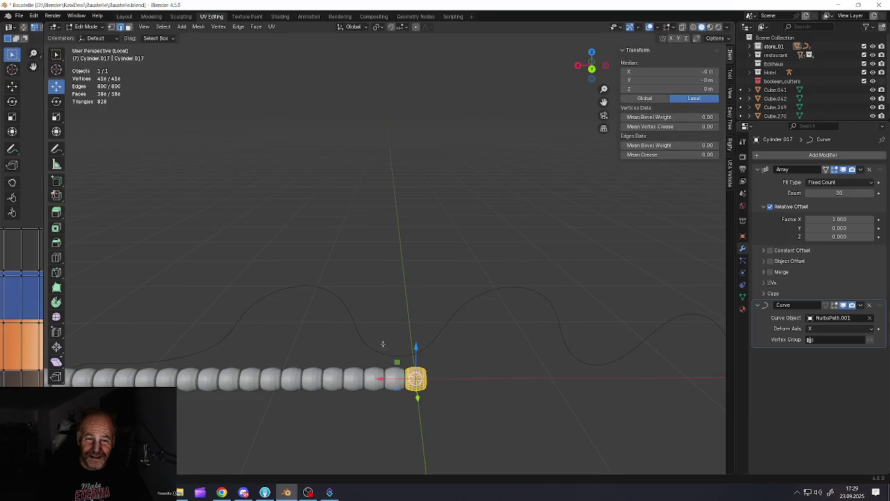
scroll(405, 352, down, 4)
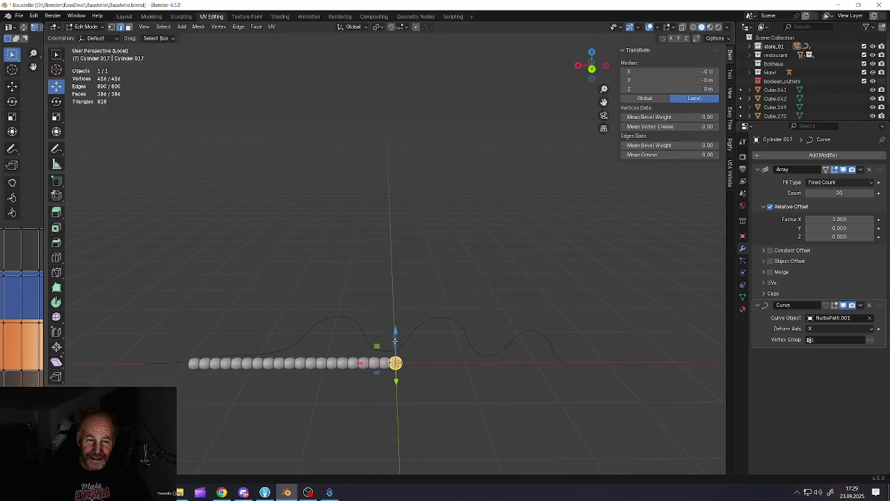
key(Tab)
Reselect the sphere chain and set its Array count to 16
click(408, 346)
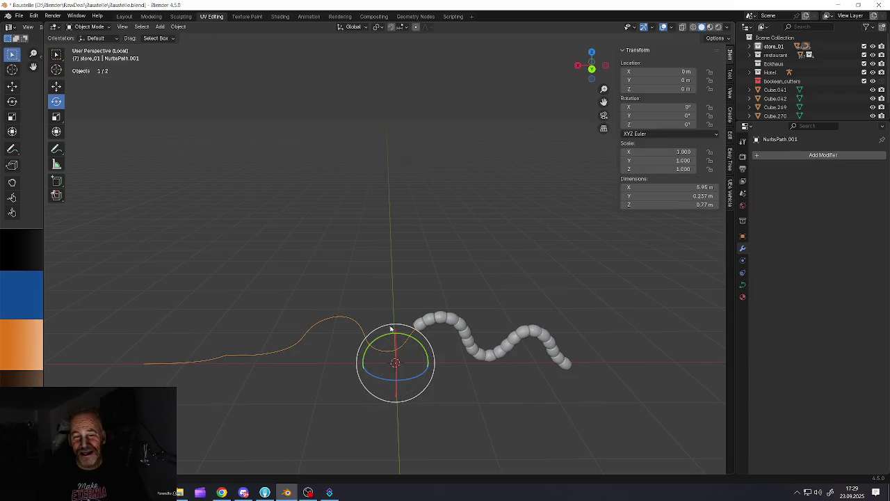
scroll(409, 355, up, 4)
middle_drag(408, 355, 453, 341)
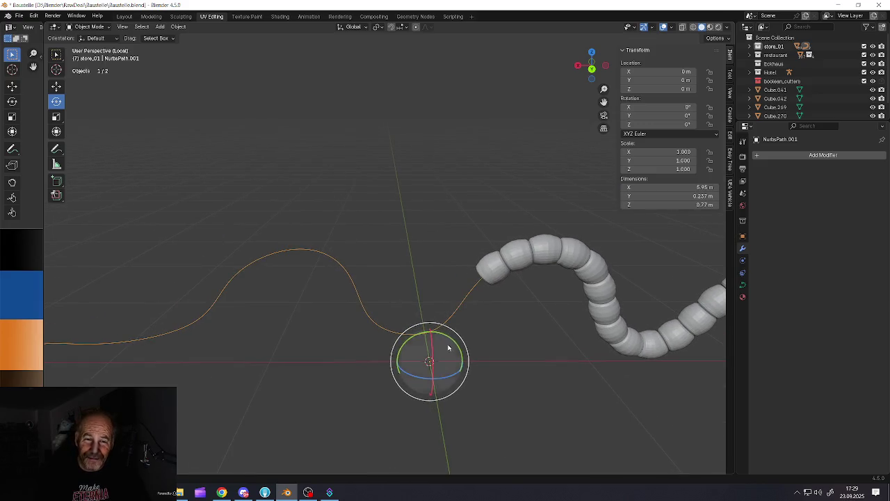
click(498, 278)
mouse_move(839, 193)
mouse_down()
mouse_move(870, 193)
mouse_move(817, 193)
mouse_up()
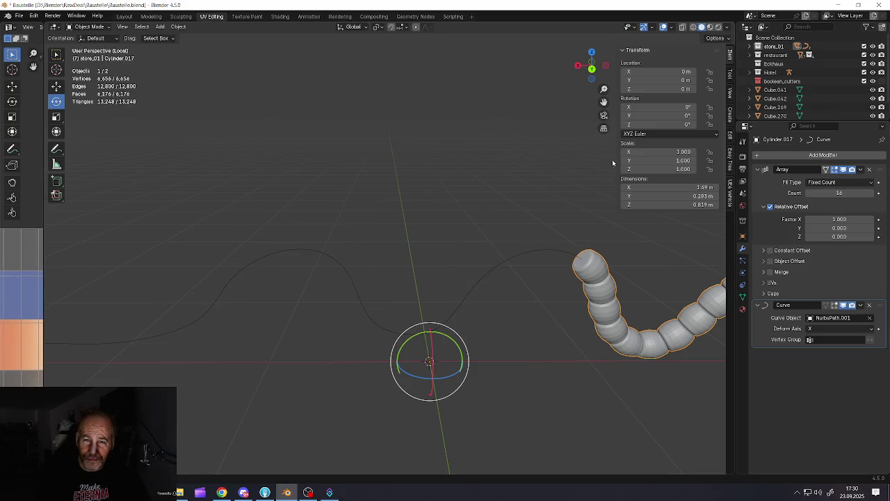
click(480, 281)
Raise the sphere chain's Array count to 56 so it fills the curve
key(Tab)
click(435, 339)
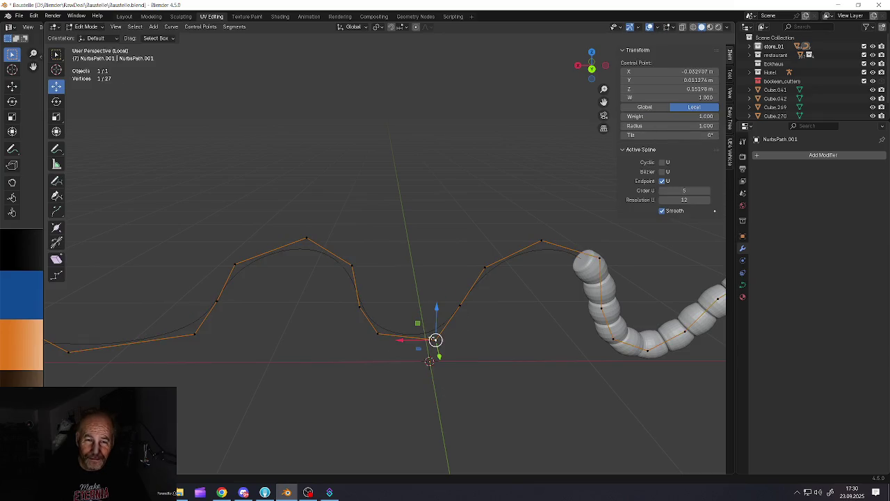
mouse_move(576, 313)
middle_down()
mouse_move(308, 291)
mouse_move(433, 308)
middle_up()
key(Tab)
click(584, 288)
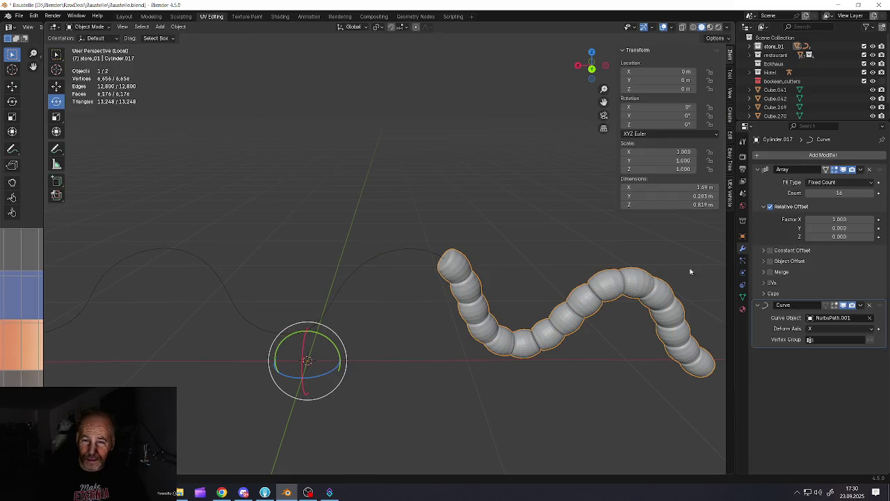
drag(840, 193, 859, 192)
Trim the Array count back to 41, leaving the wave's left end bare
middle_drag(316, 284, 374, 331)
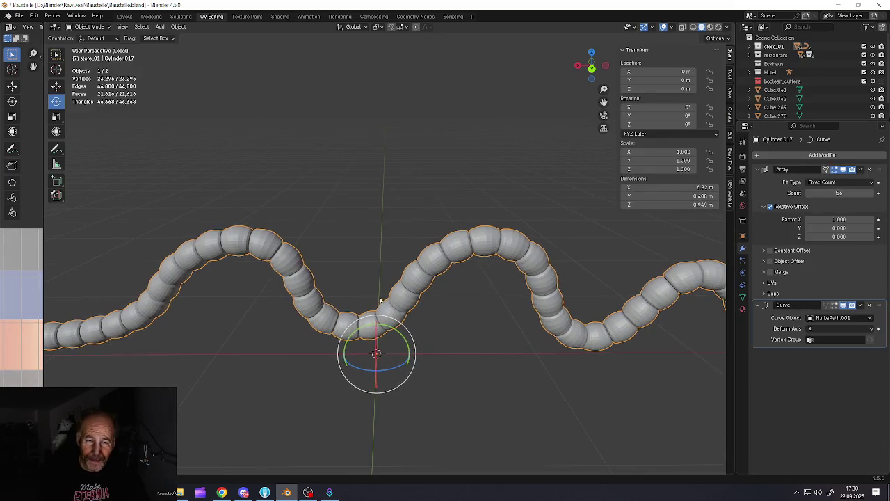
key(Tab)
key(Tab)
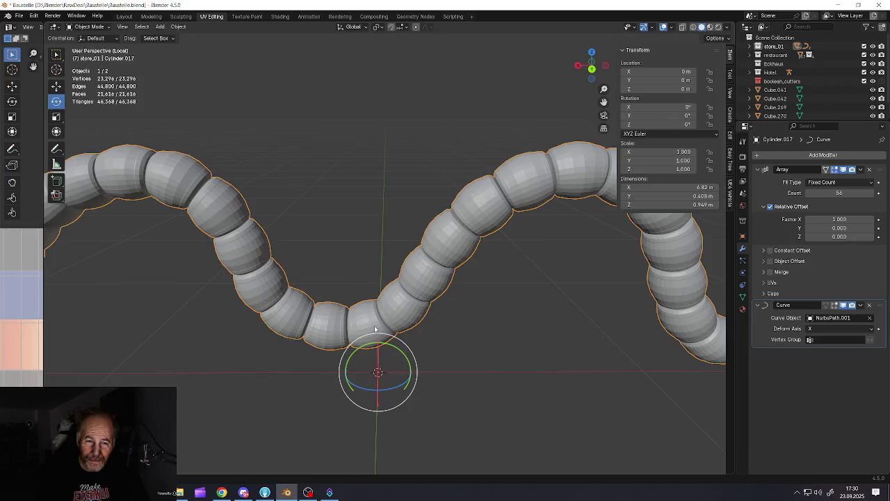
scroll(374, 329, down, 5)
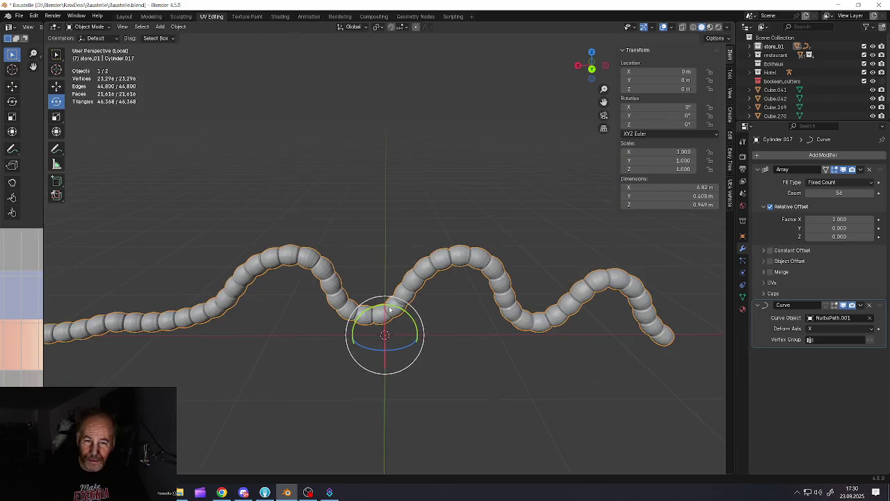
scroll(379, 323, down, 3)
scroll(382, 320, down, 1)
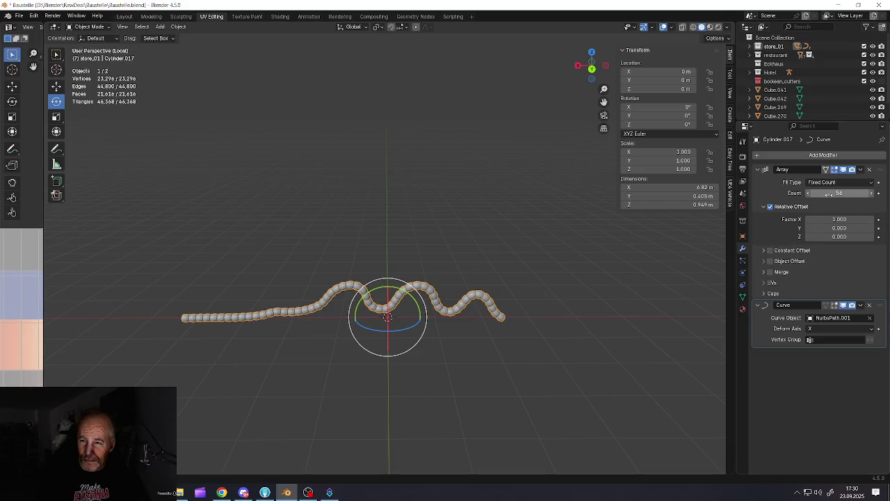
drag(839, 192, 799, 193)
In the curve's Edit Mode, raise the trough control point to reshape the wave
click(278, 312)
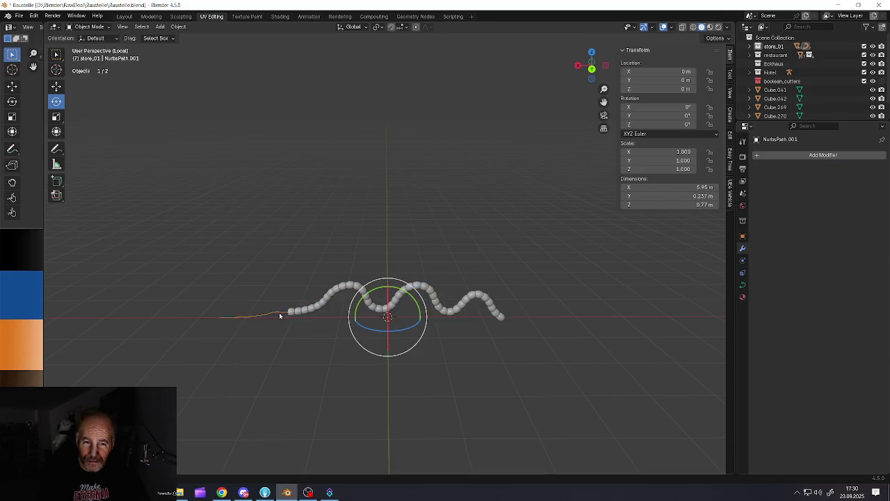
key(Tab)
scroll(327, 313, up, 3)
scroll(373, 312, up, 3)
click(376, 335)
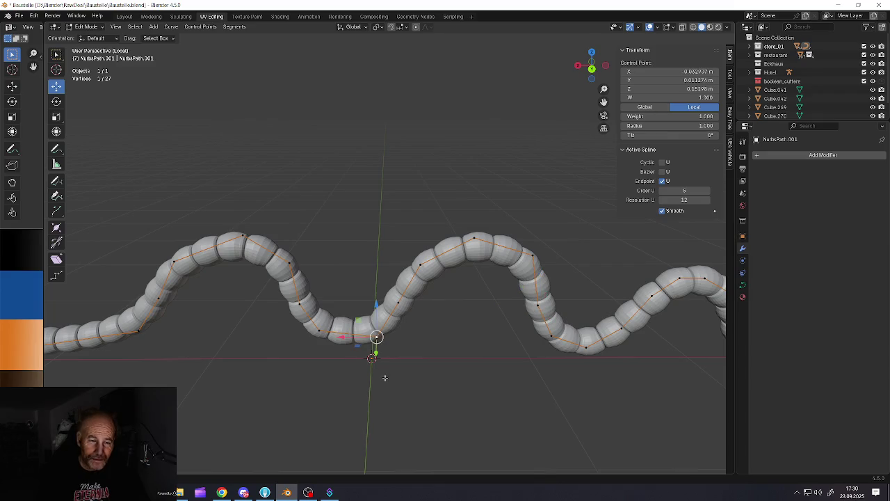
key(g)
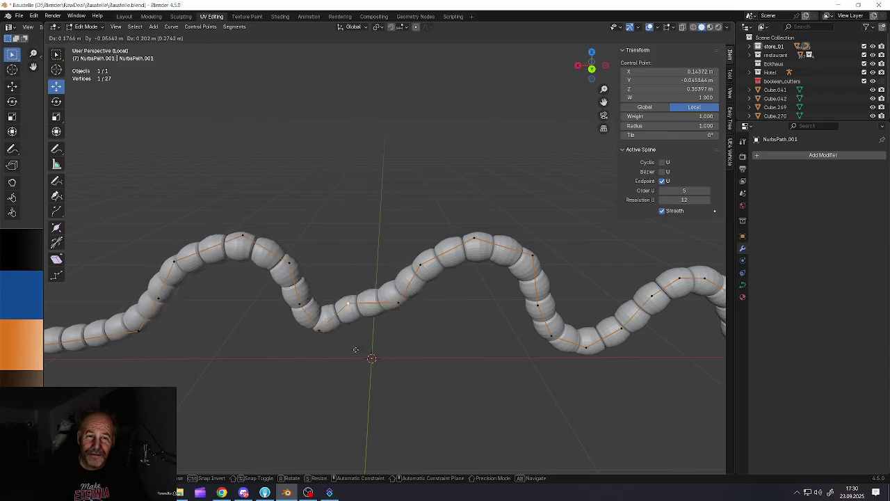
right_click(391, 330)
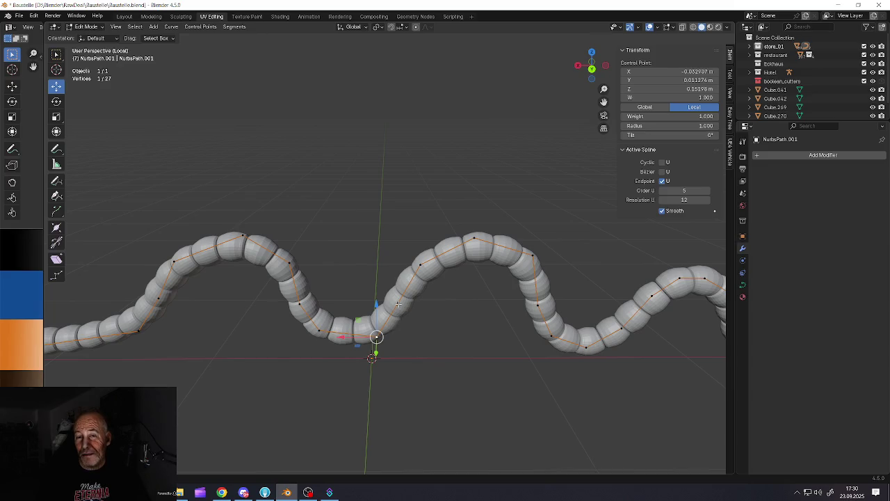
key(g)
click(402, 273)
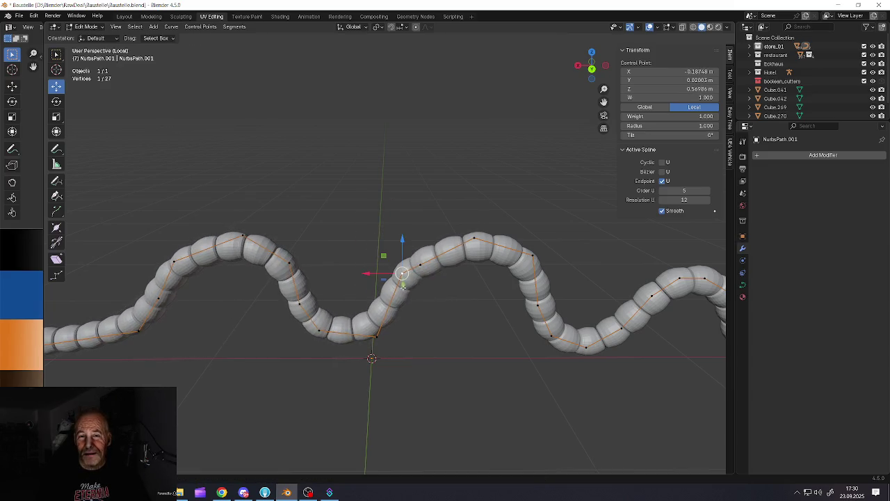
Move the neighbouring control point up the slope, keeping the smooth peak
click(422, 266)
key(g)
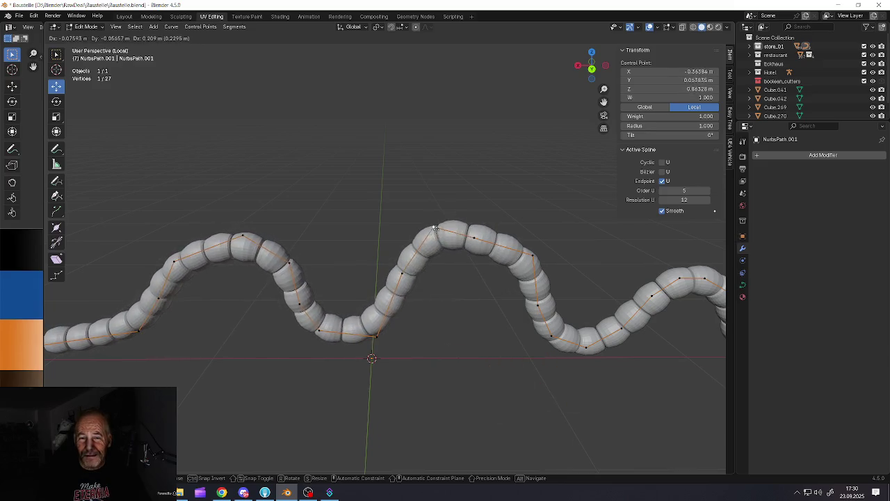
click(457, 228)
key(g)
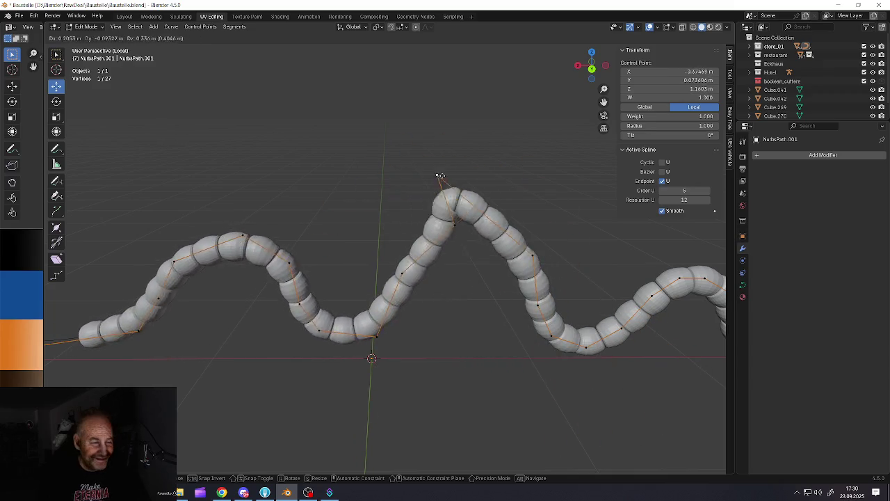
right_click(400, 188)
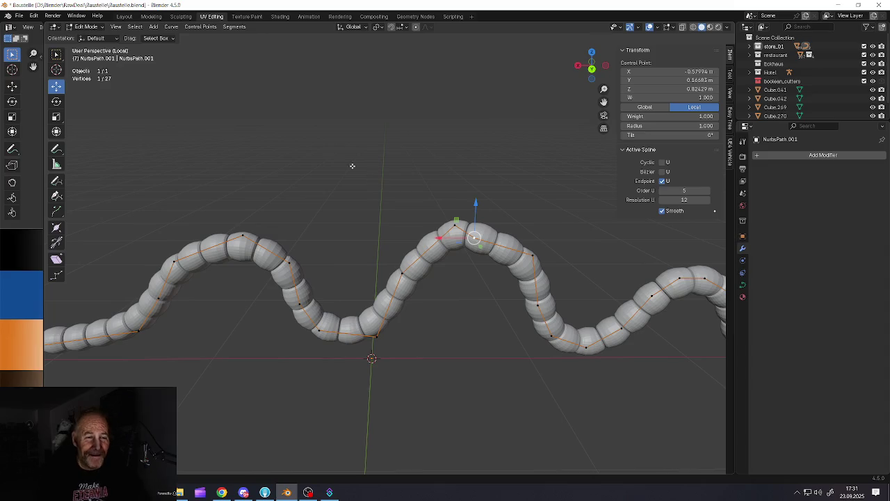
Shift all 27 curve points left to a median near X -0.166 m, Z 0.381 m, then exit Edit Mode
scroll(349, 265, down, 5)
scroll(333, 290, up, 2)
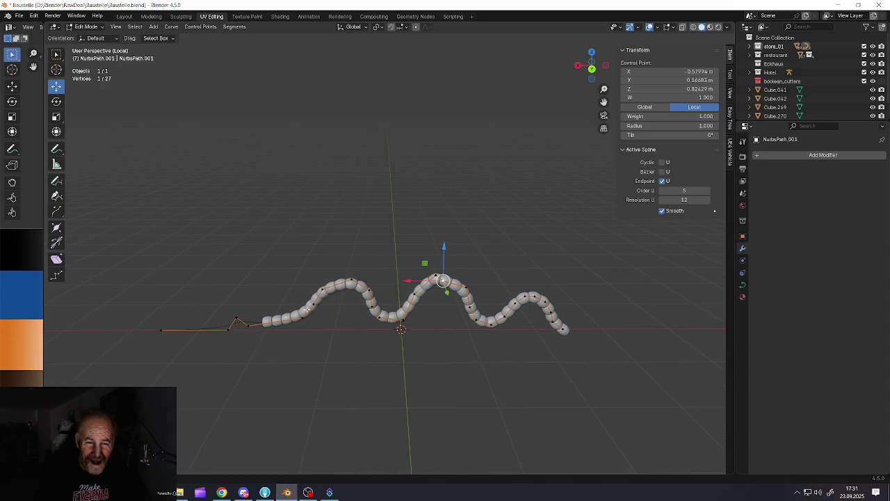
shift+middle_drag(492, 305, 426, 300)
click(477, 330)
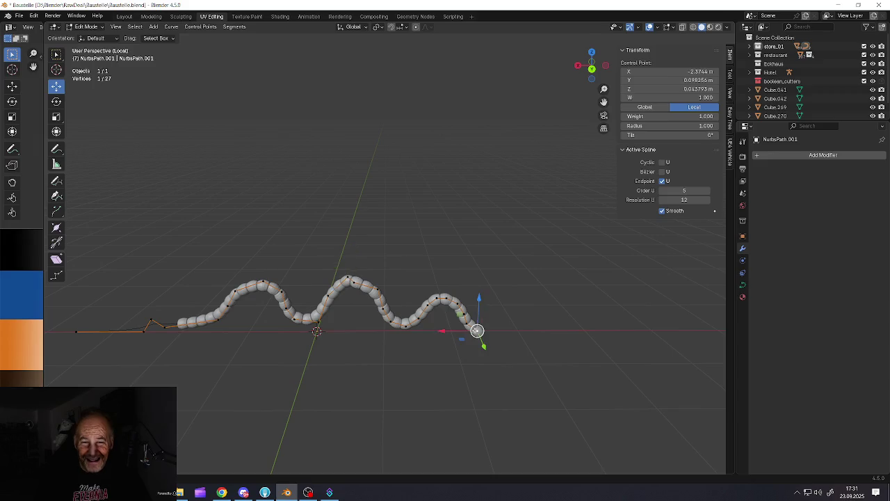
key(a)
key(g)
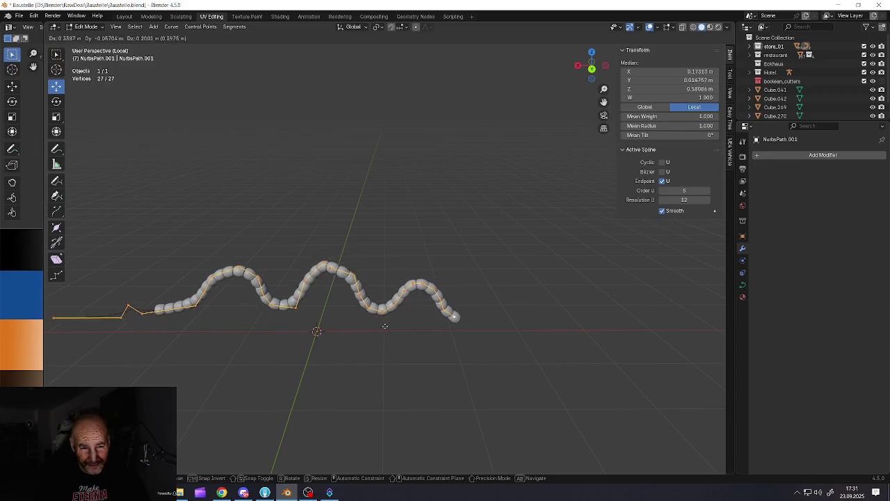
click(460, 326)
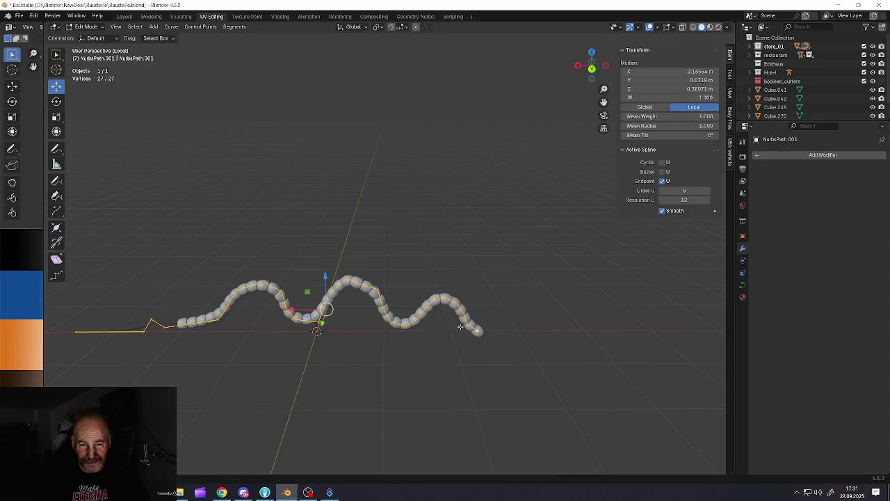
shift+middle_drag(212, 325, 272, 325)
key(Tab)
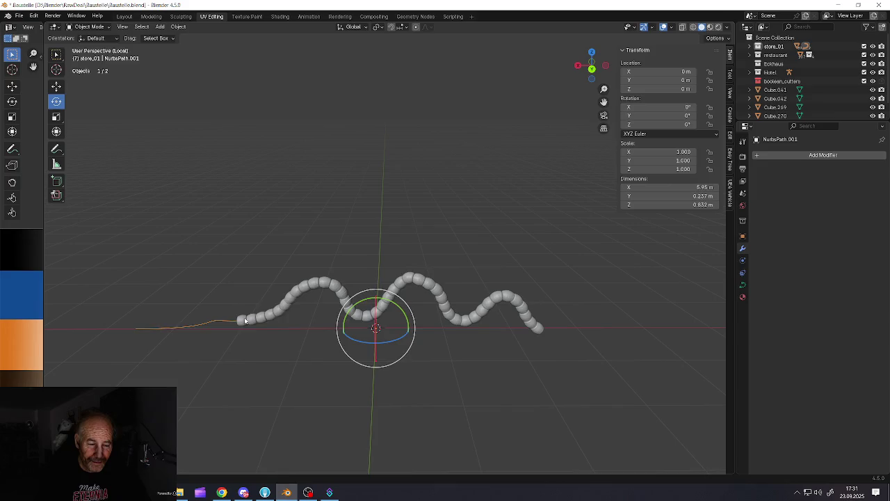
Rotate the NurbsPath.001 curve freely to about X 2.359°, Y -30.873°, Z -9.328°, tilting the bead chain
key(r)
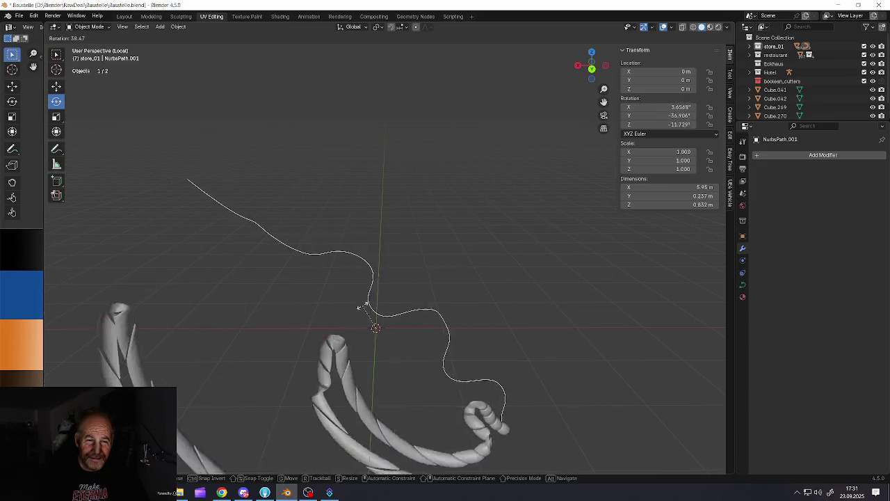
key(Escape)
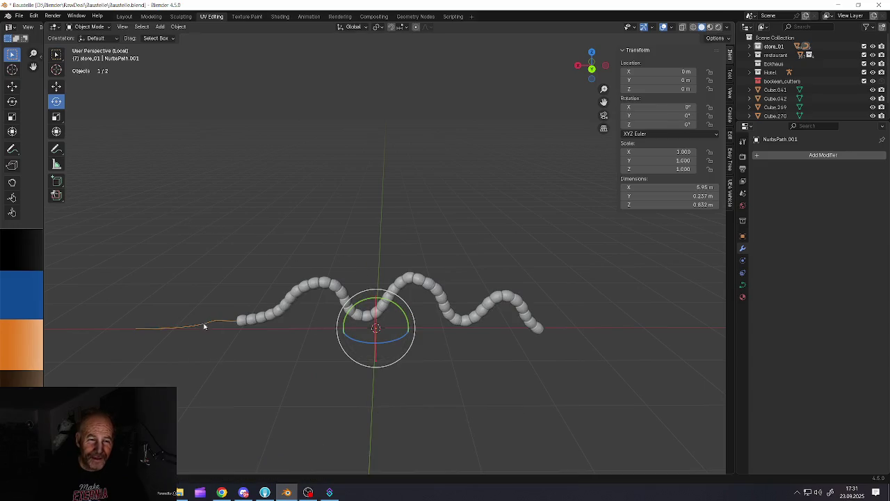
scroll(199, 332, up, 3)
scroll(215, 327, up, 3)
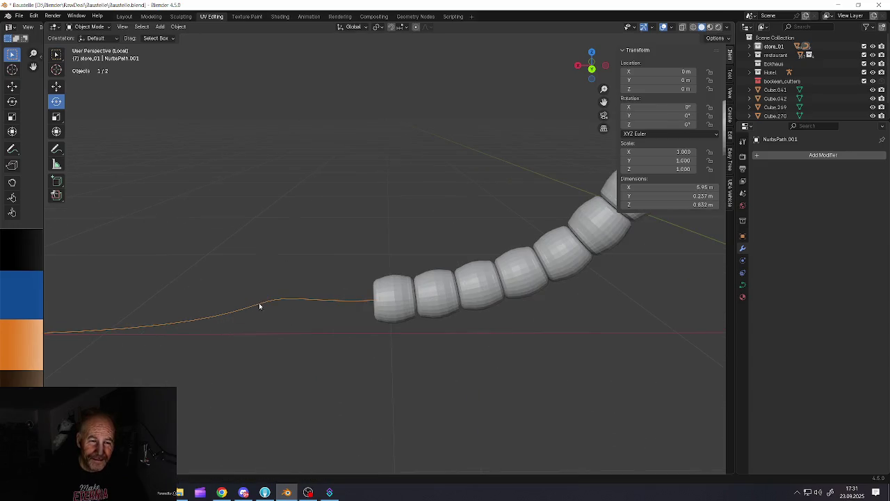
scroll(246, 310, down, 4)
scroll(264, 299, down, 2)
scroll(280, 280, up, 2)
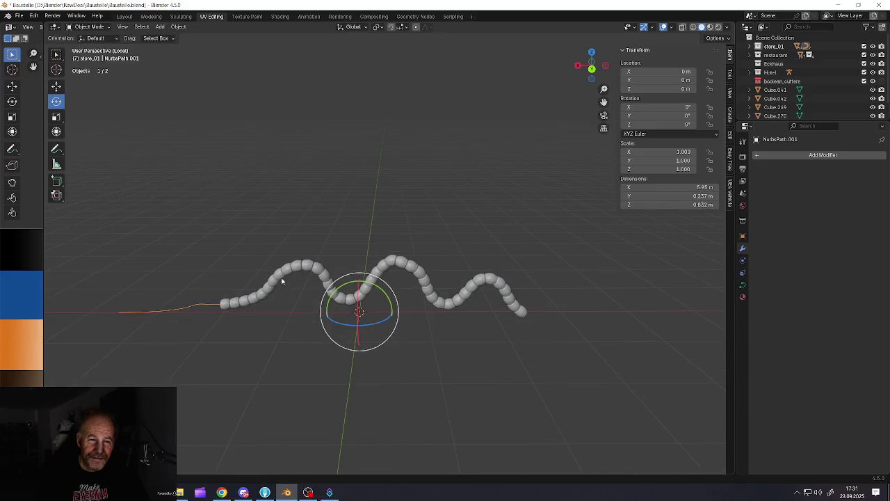
click(282, 280)
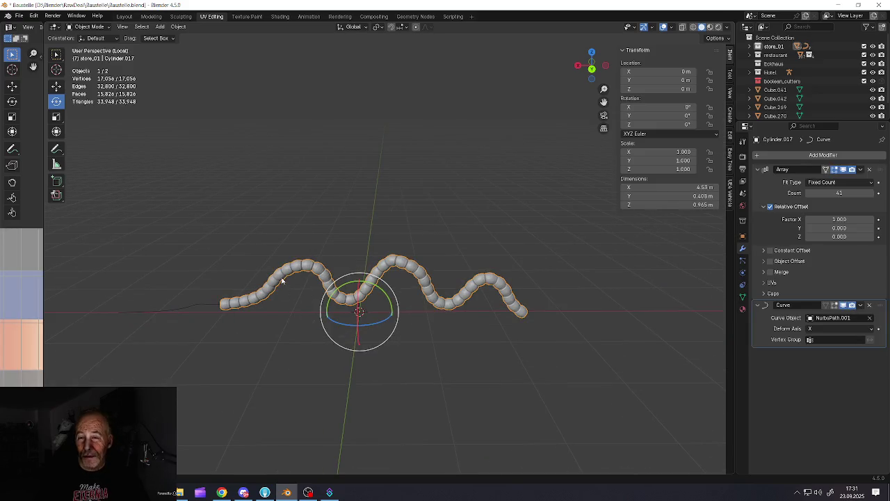
click(196, 306)
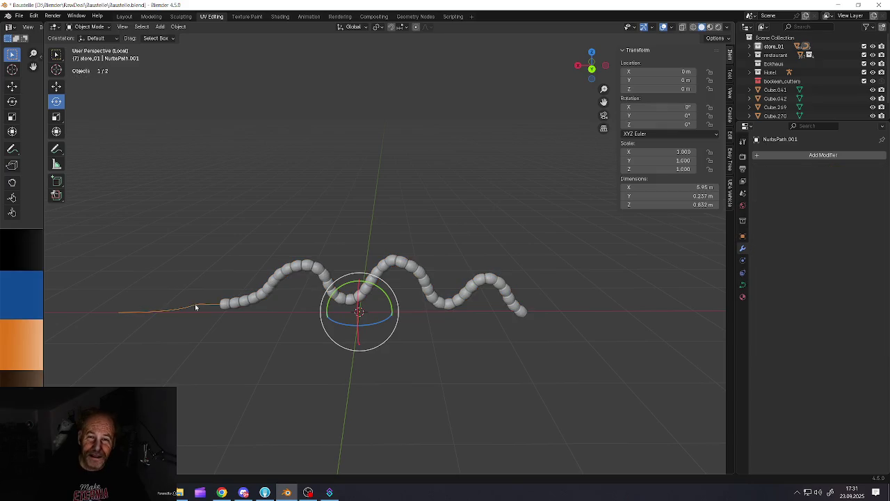
key(r)
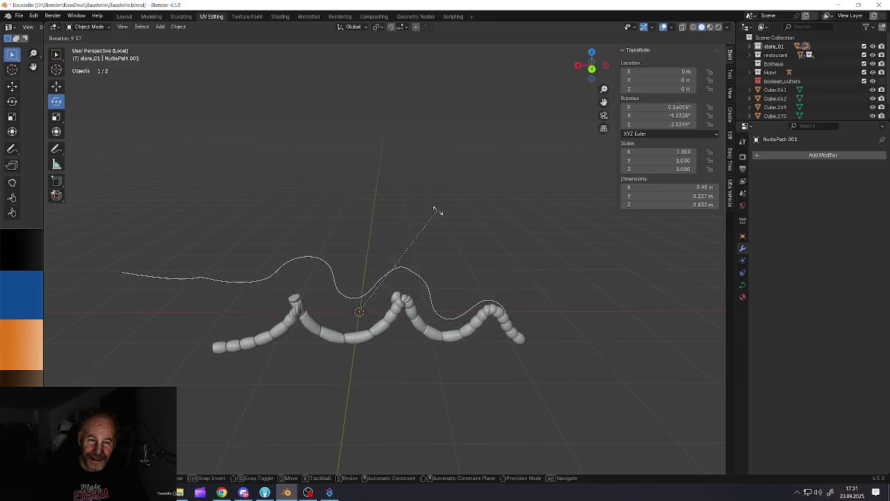
click(487, 237)
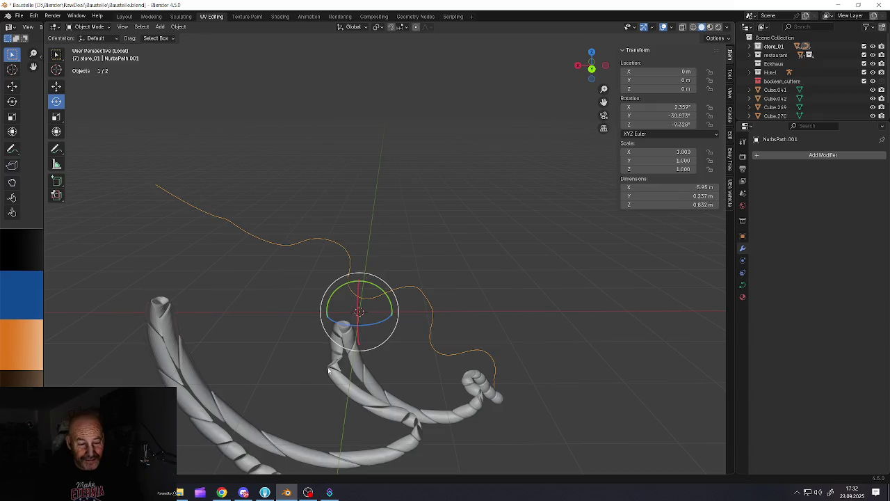
Clear NurbsPath.001's rotation back to 0° and enlarge the curve
key(alt+r)
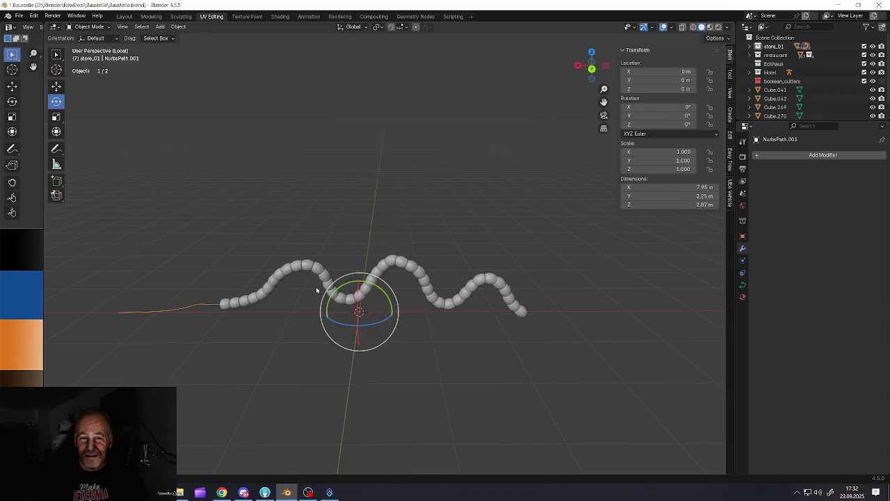
scroll(322, 277, up, 3)
scroll(322, 328, down, 2)
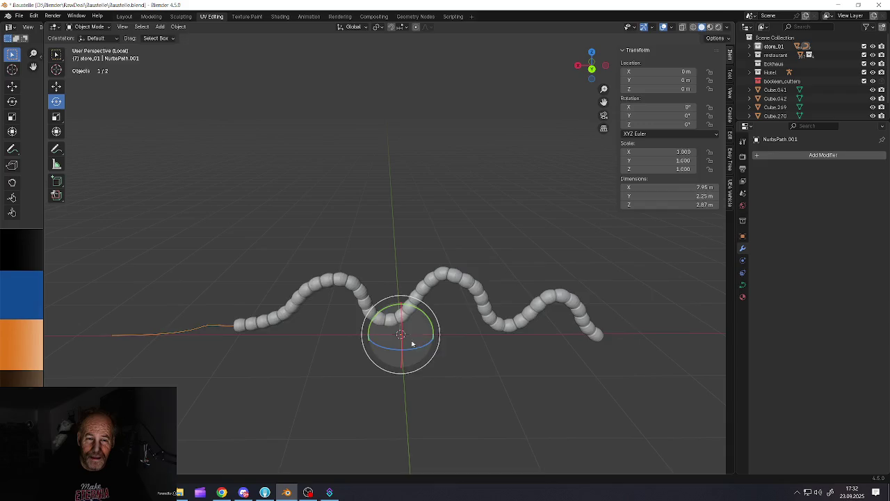
key(s)
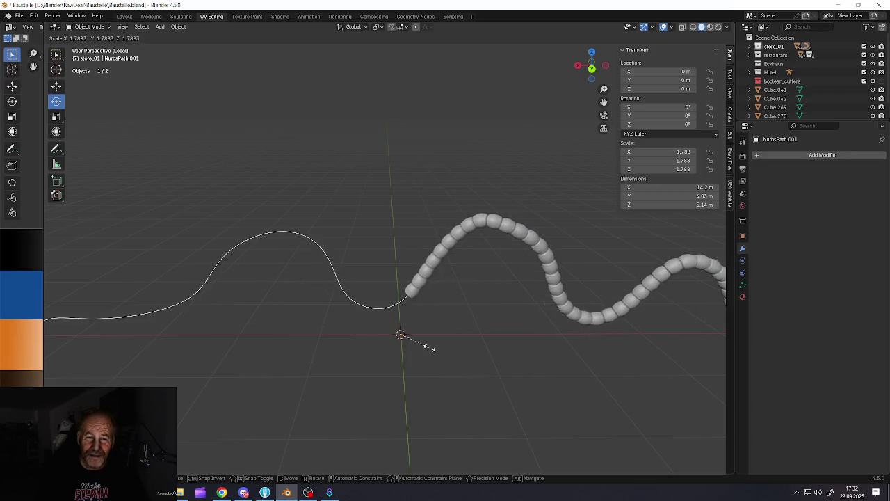
click(430, 345)
scroll(465, 347, down, 2)
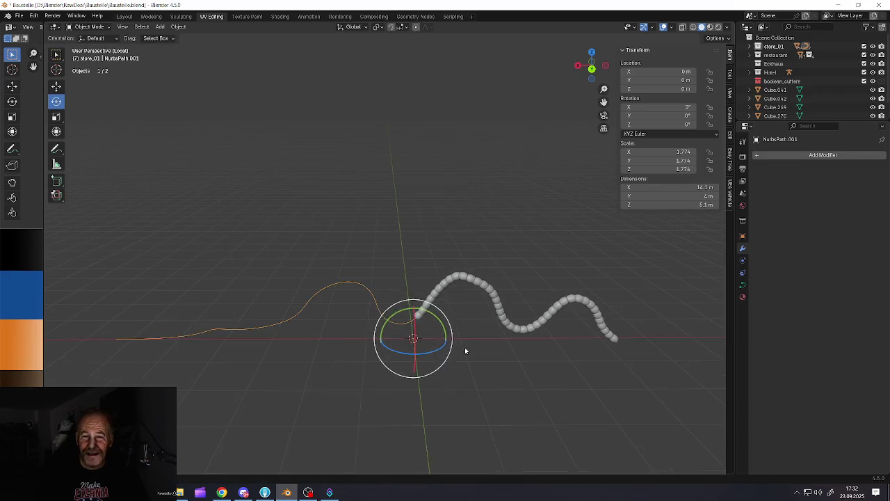
scroll(448, 301, down, 2)
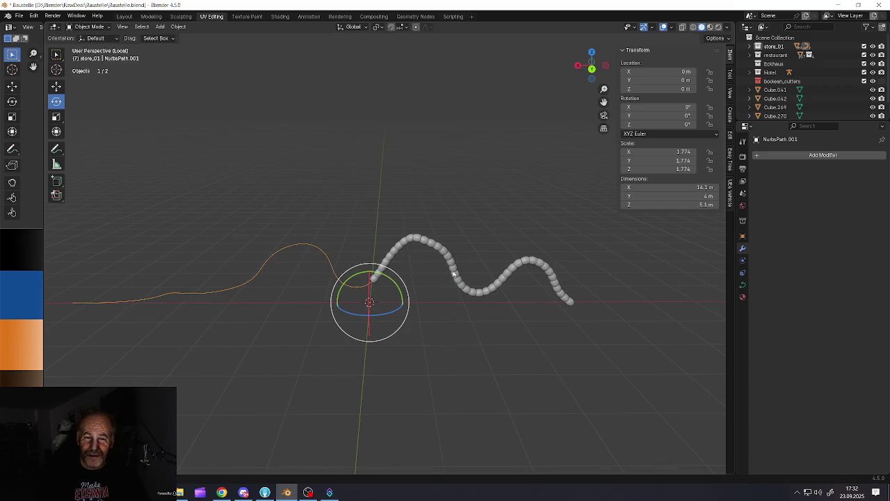
Rescale the curve down to 0.700 and select the sphere chain Cylinder.017
key(s)
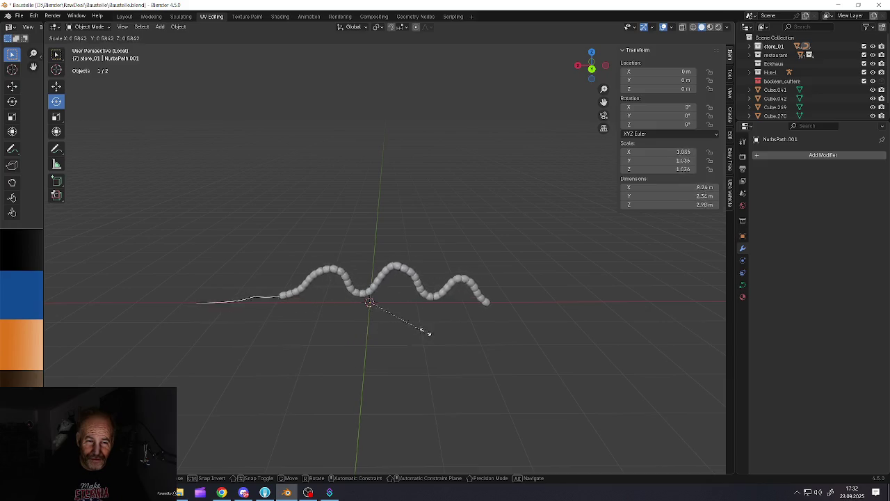
click(393, 339)
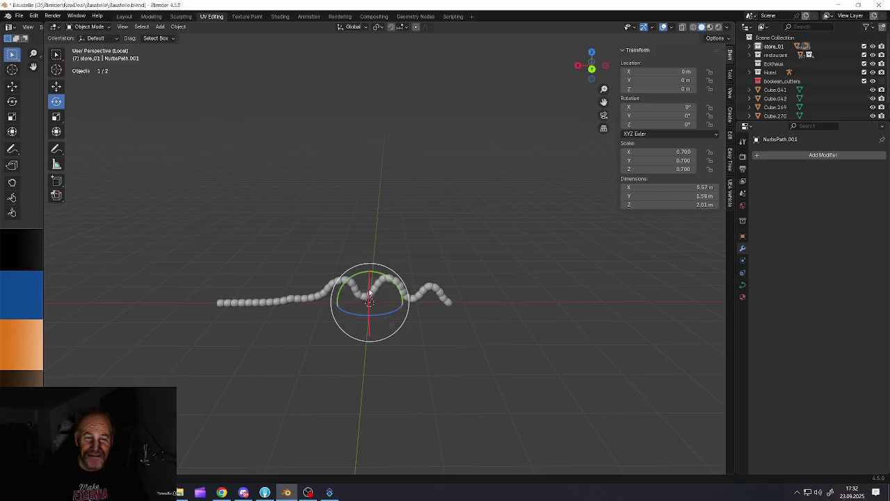
scroll(352, 306, up, 3)
scroll(353, 311, down, 2)
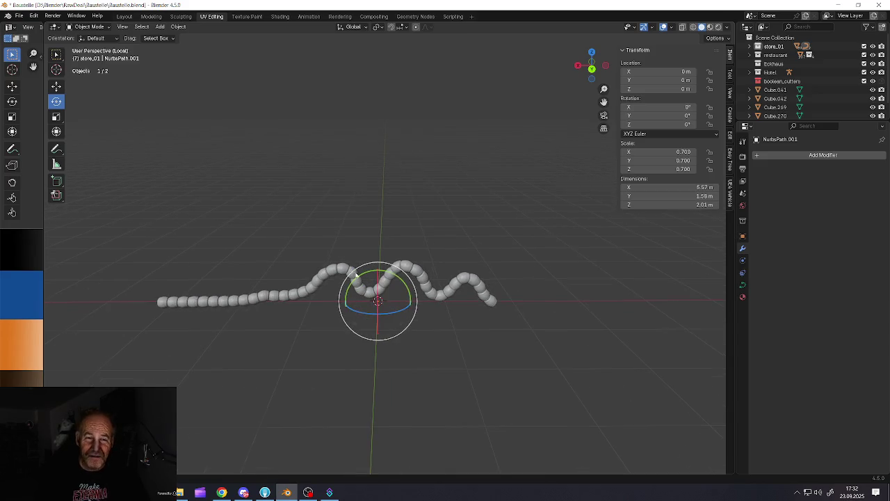
shift+middle_drag(354, 311, 377, 345)
click(376, 306)
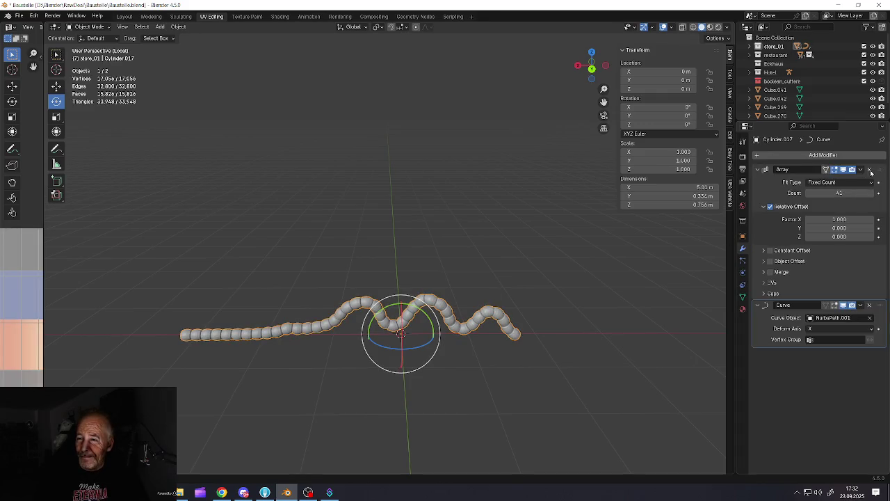
click(870, 169)
click(870, 170)
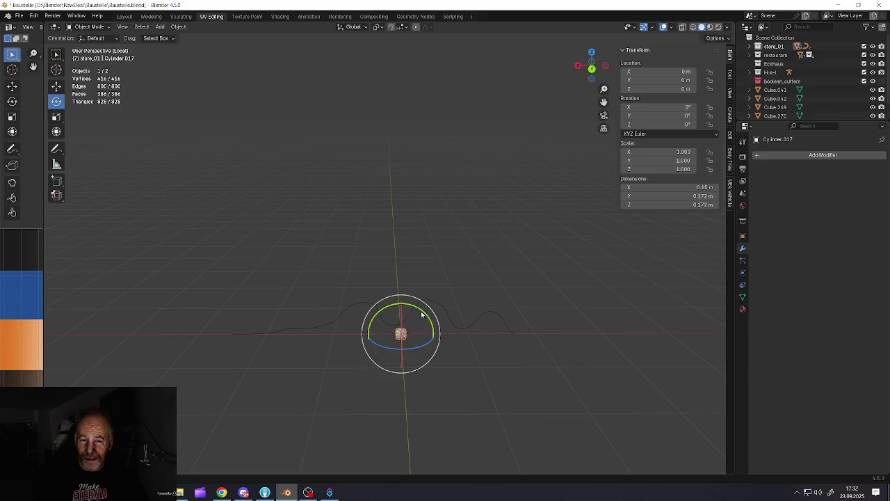
key(a)
key(Delete)
scroll(416, 310, down, 3)
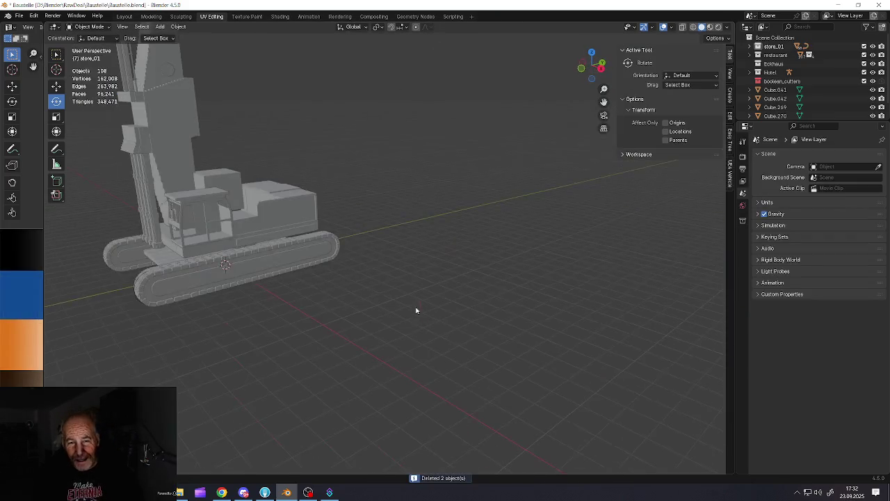
scroll(411, 292, down, 2)
middle_drag(411, 292, 357, 279)
scroll(432, 280, up, 2)
scroll(432, 280, up, 3)
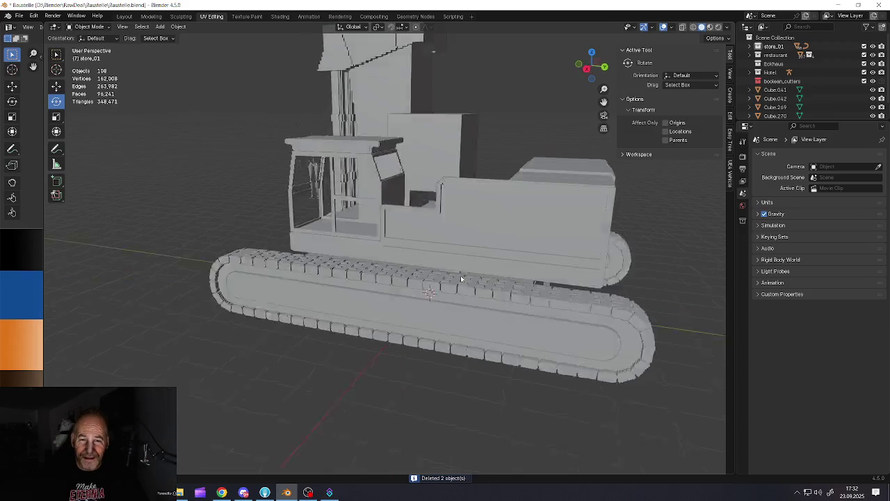
mouse_move(461, 275)
middle_down()
mouse_move(500, 295)
mouse_move(375, 274)
mouse_move(408, 240)
mouse_move(305, 223)
mouse_move(418, 314)
middle_up()
scroll(507, 299, up, 3)
scroll(507, 299, down, 5)
scroll(354, 248, up, 5)
scroll(360, 228, down, 3)
scroll(418, 313, up, 2)
mouse_move(381, 264)
middle_down()
mouse_move(368, 247)
mouse_move(396, 271)
middle_up()
scroll(368, 246, down, 3)
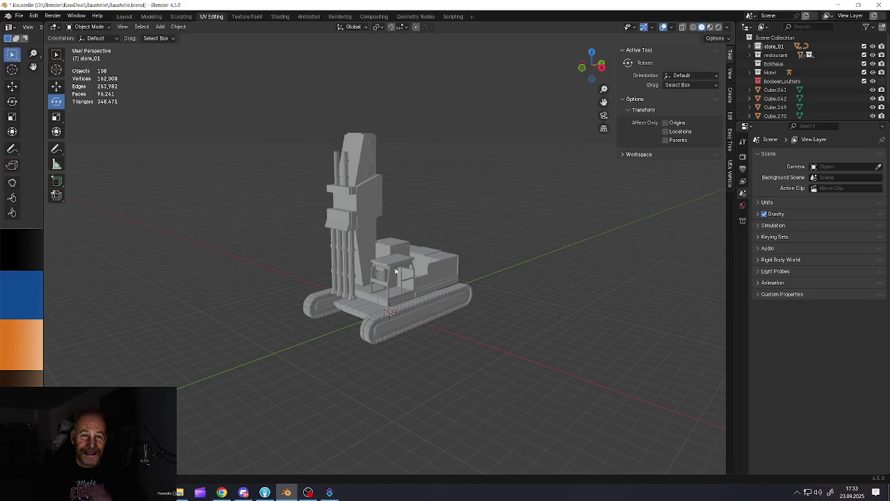
scroll(395, 271, up, 2)
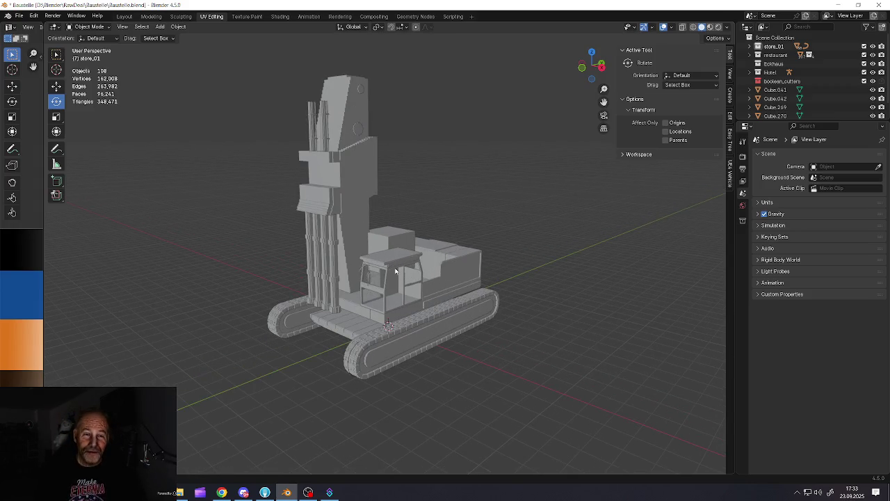
scroll(391, 265, up, 2)
middle_drag(392, 265, 375, 243)
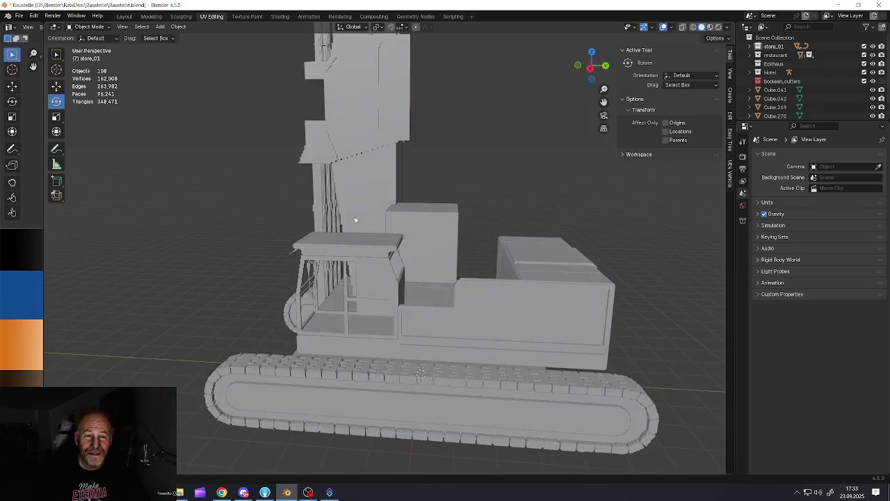
middle_drag(360, 212, 372, 222)
scroll(372, 222, up, 4)
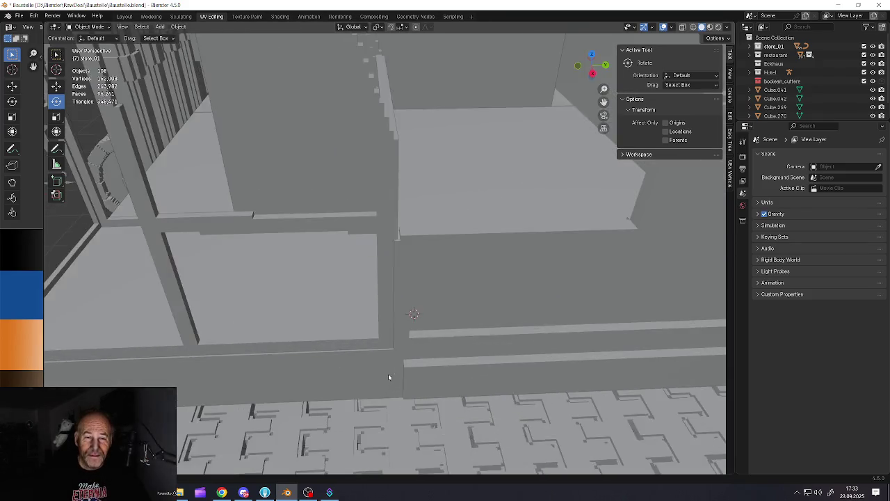
scroll(372, 222, down, 2)
scroll(369, 216, up, 2)
scroll(369, 217, up, 3)
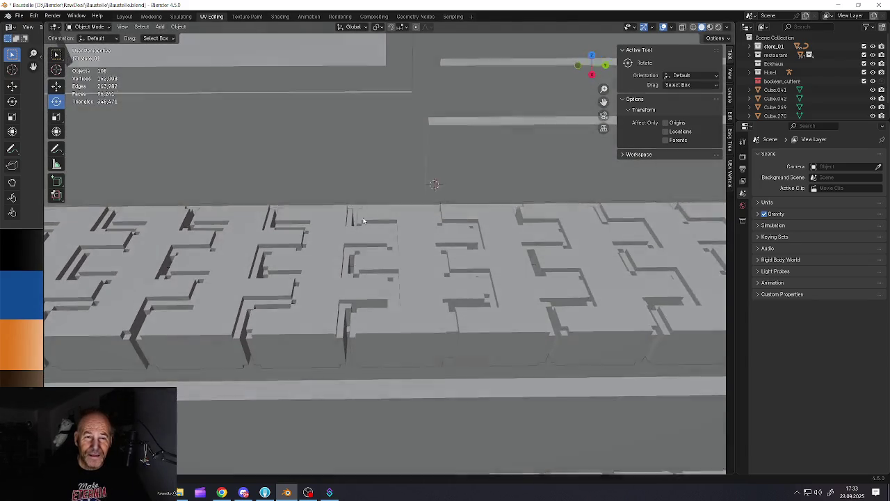
scroll(363, 217, down, 4)
scroll(363, 218, down, 5)
middle_drag(363, 218, 399, 255)
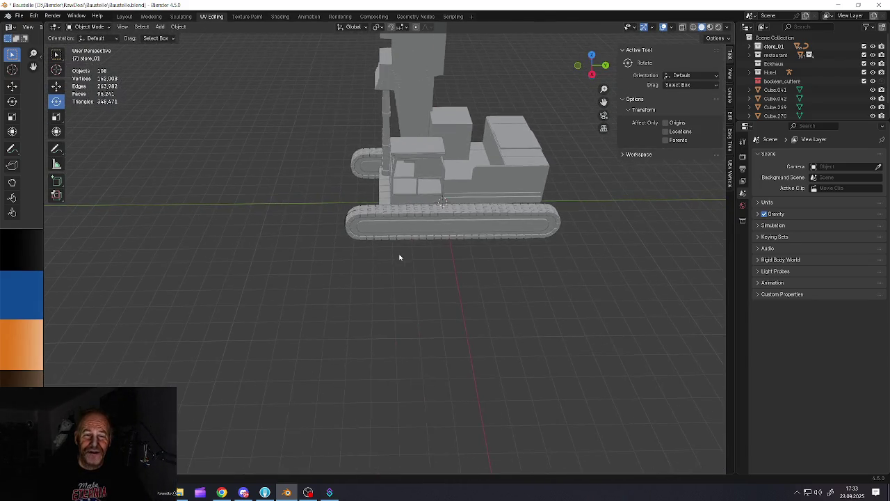
Add a new cube and move it along X beside the excavator
key(shift+a)
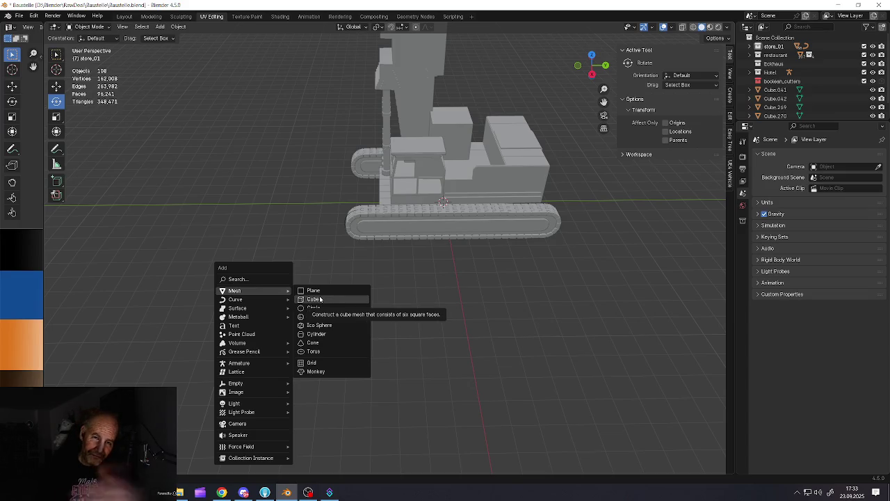
click(320, 299)
middle_drag(366, 276, 449, 240)
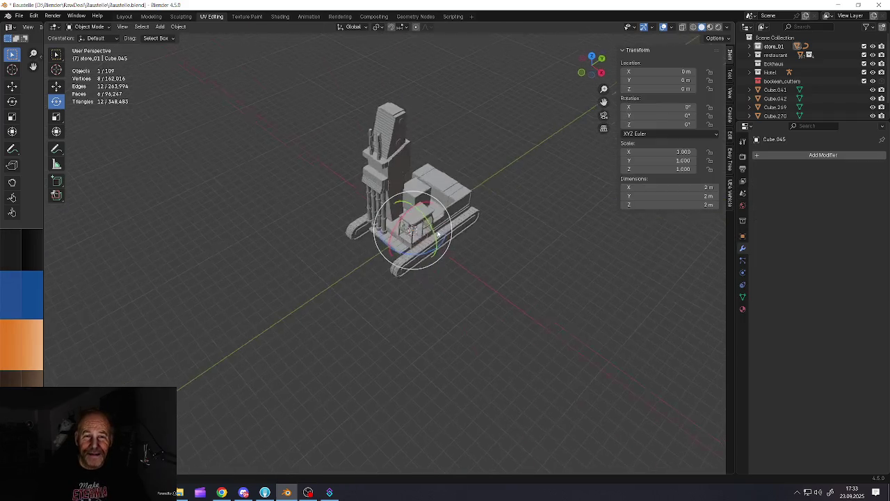
click(55, 86)
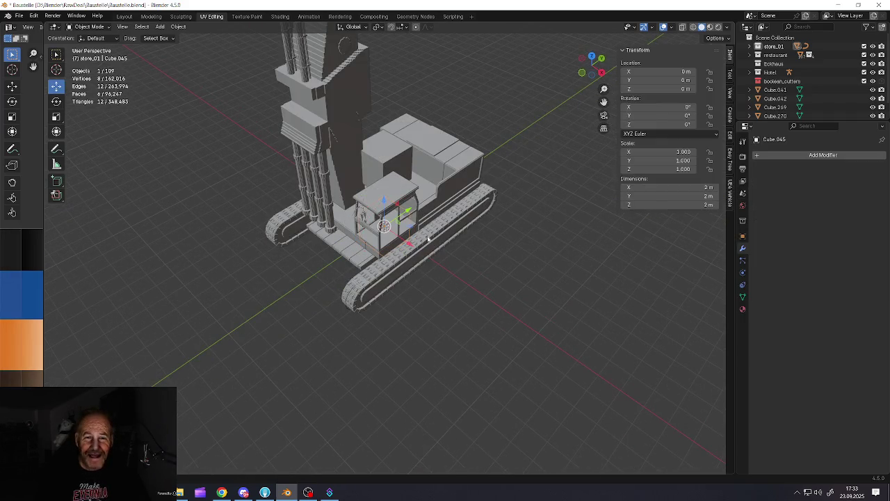
drag(410, 246, 480, 293)
scroll(425, 250, up, 3)
scroll(421, 236, up, 3)
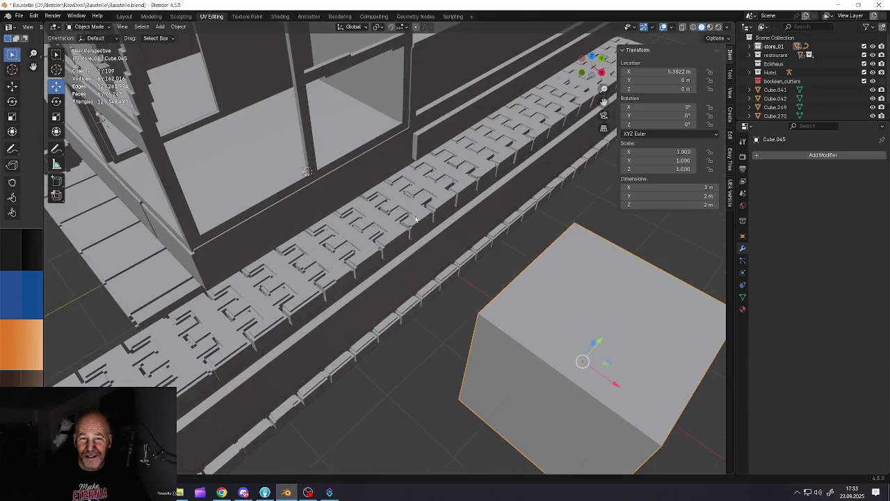
scroll(385, 224, down, 5)
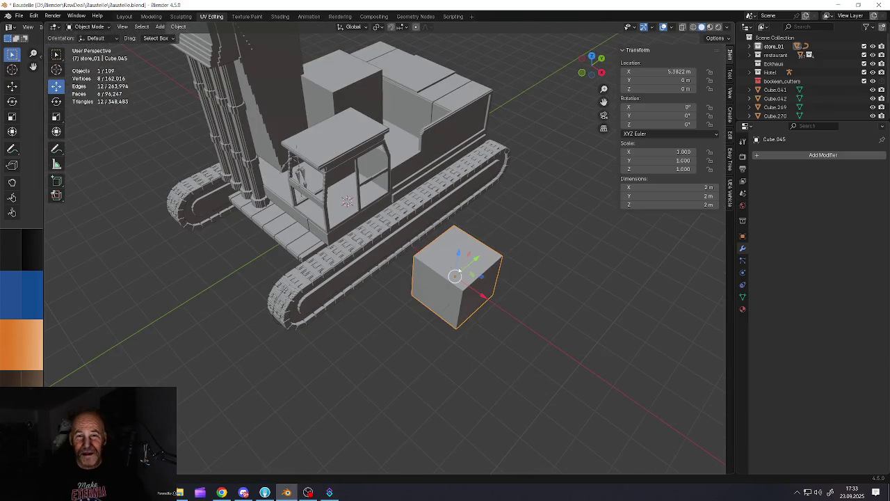
scroll(466, 279, up, 4)
middle_drag(466, 279, 459, 288)
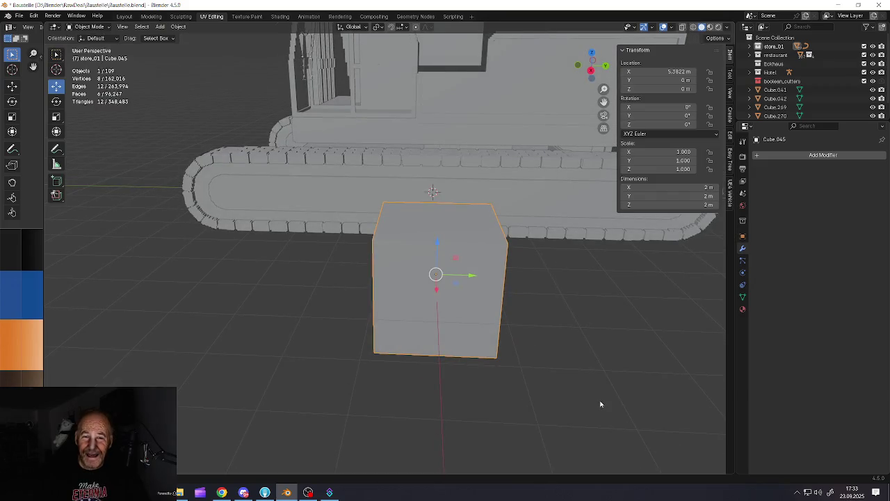
Shrink the cube to 0.313 m and move it further along X
key(s)
click(527, 340)
key(s)
click(476, 275)
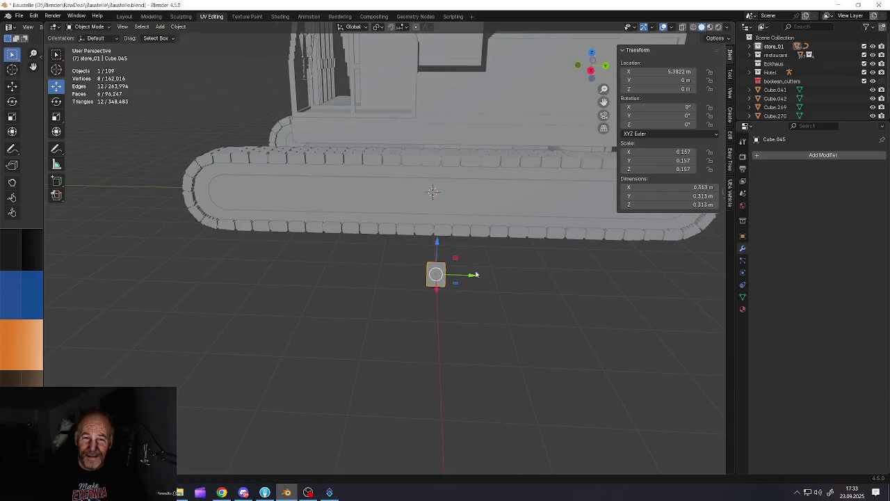
middle_drag(475, 275, 404, 282)
drag(412, 278, 327, 288)
scroll(334, 281, up, 4)
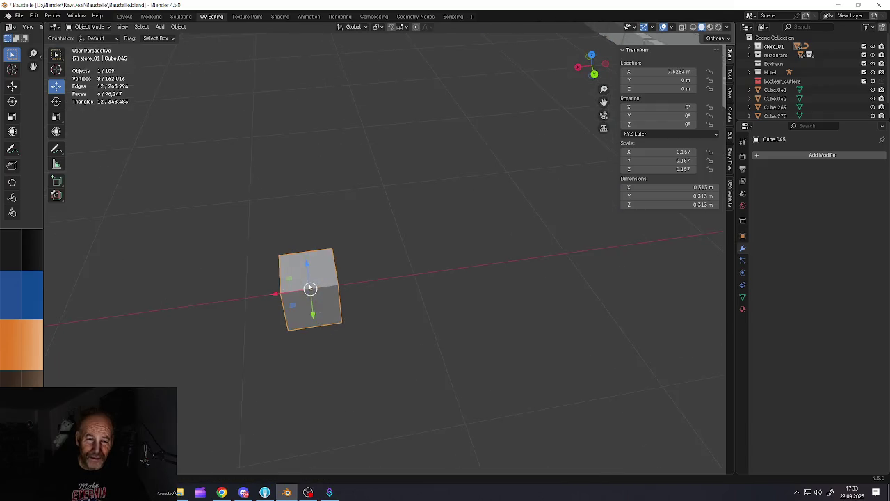
scroll(340, 279, up, 3)
scroll(348, 266, down, 2)
Stretch the cube along X into a 1.61 m long bar
key(s)
key(x)
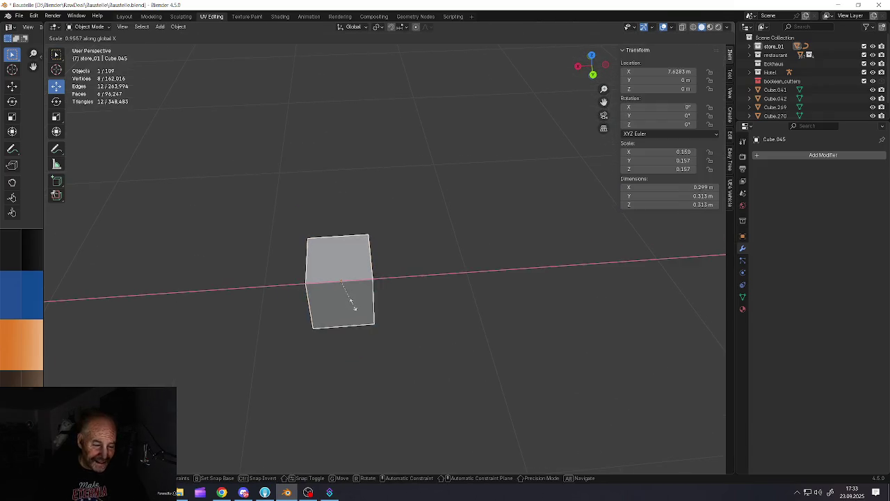
click(492, 314)
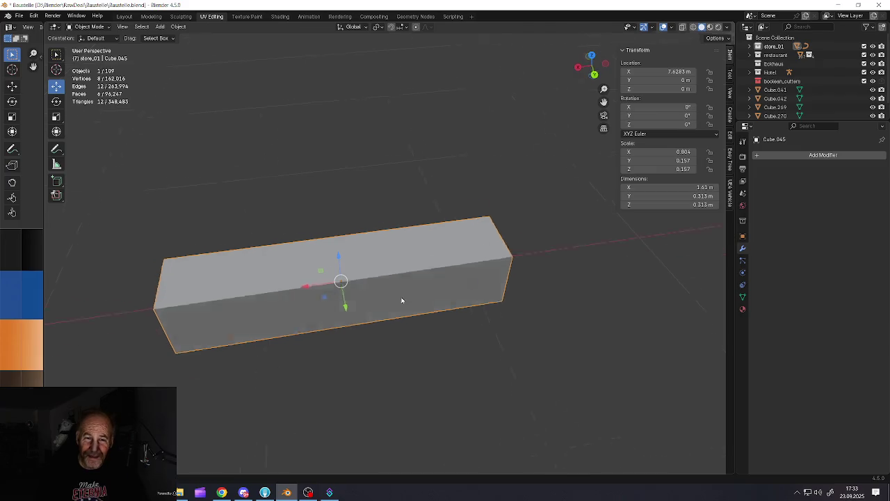
mouse_move(404, 299)
middle_down()
mouse_move(370, 295)
mouse_move(397, 287)
middle_up()
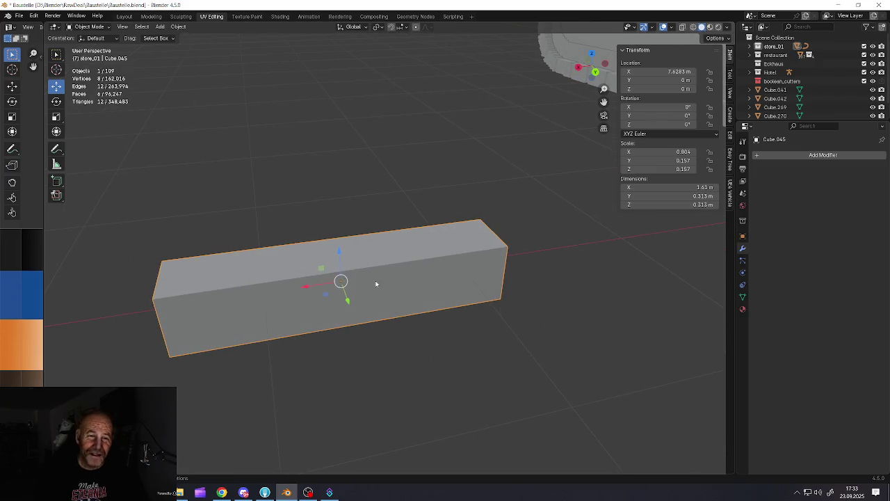
key(Tab)
Add four evenly spaced loop cuts across the Cube.045 bar, giving 24 vertices and 22 faces
key(ctrl+r)
scroll(361, 276, up, 1)
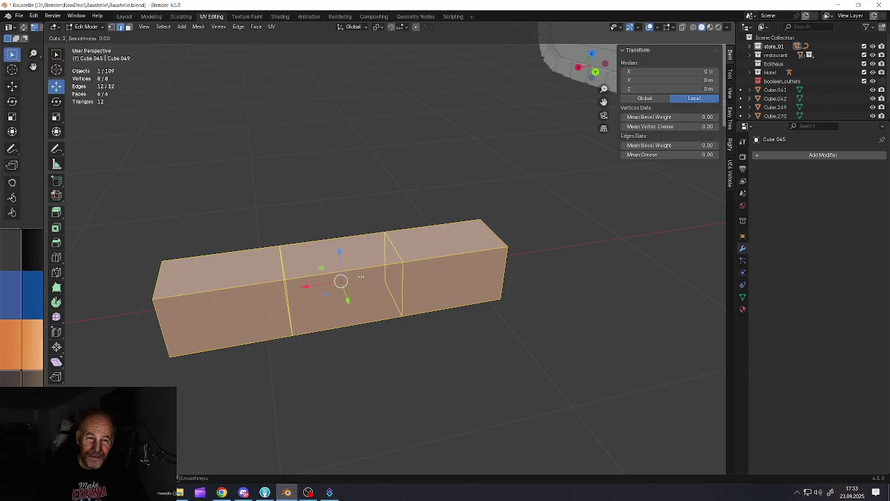
scroll(361, 277, up, 1)
scroll(361, 277, up, 1)
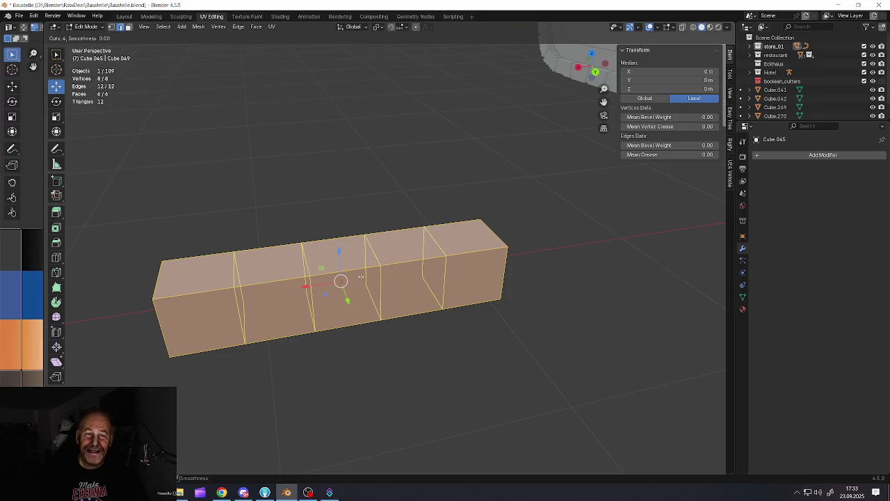
scroll(360, 277, up, 1)
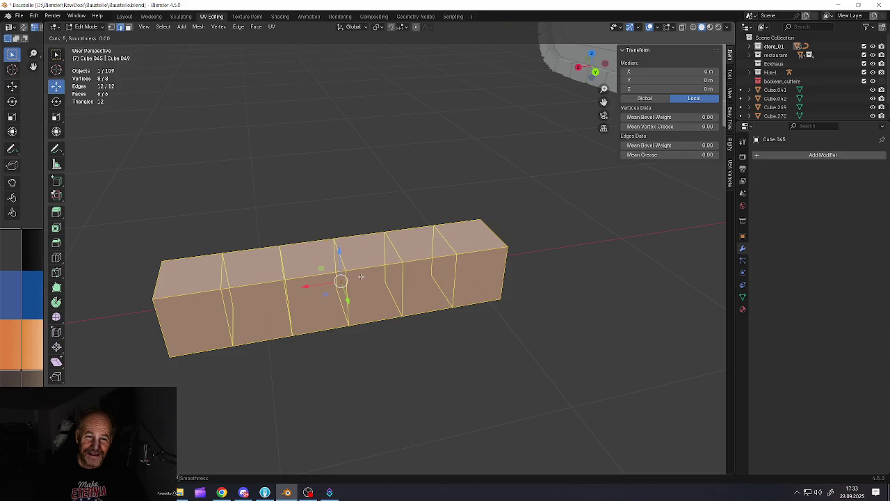
scroll(361, 277, down, 1)
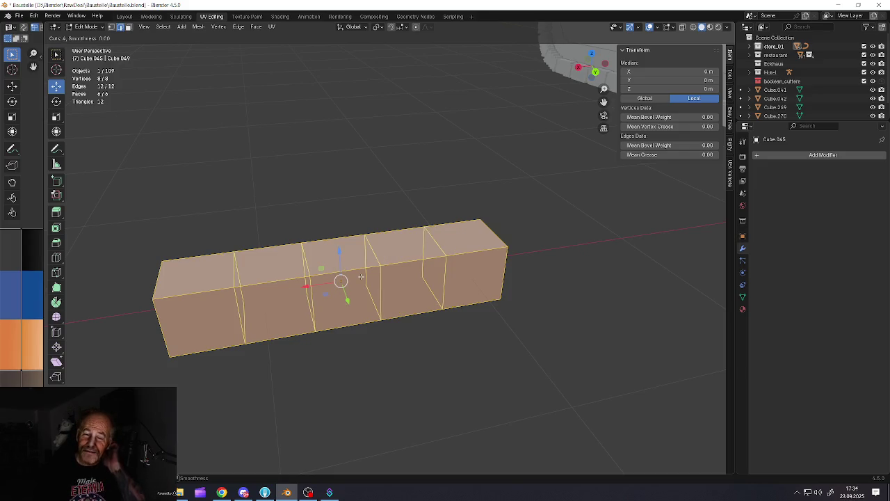
click(361, 277)
right_click(341, 280)
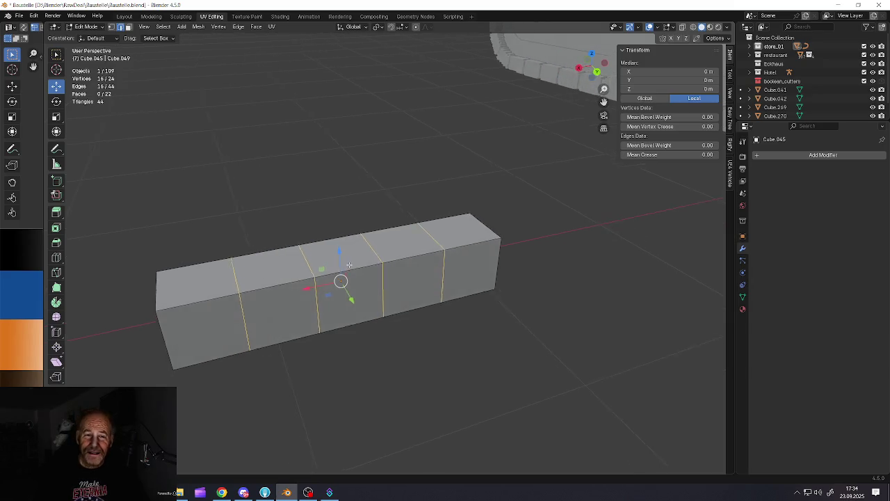
middle_drag(466, 264, 333, 283)
key(alt+a)
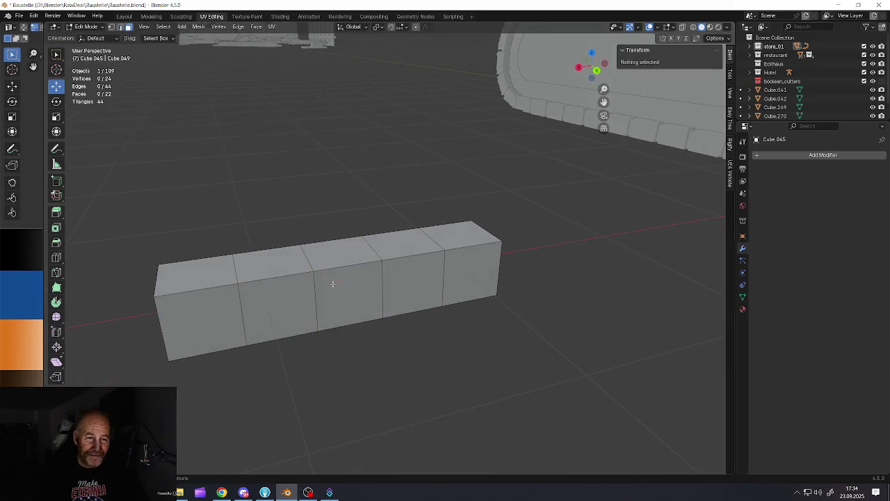
click(234, 304)
shift+click(341, 294)
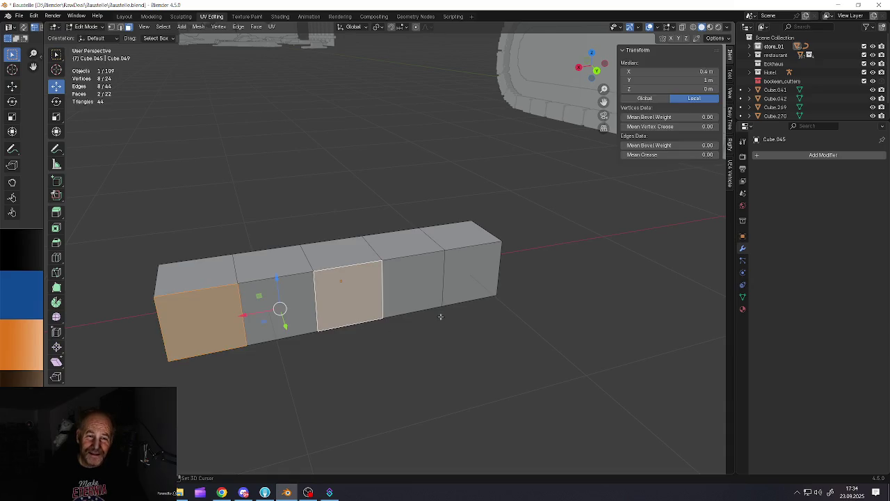
shift+click(473, 273)
middle_drag(473, 274, 385, 313)
key(e)
click(381, 311)
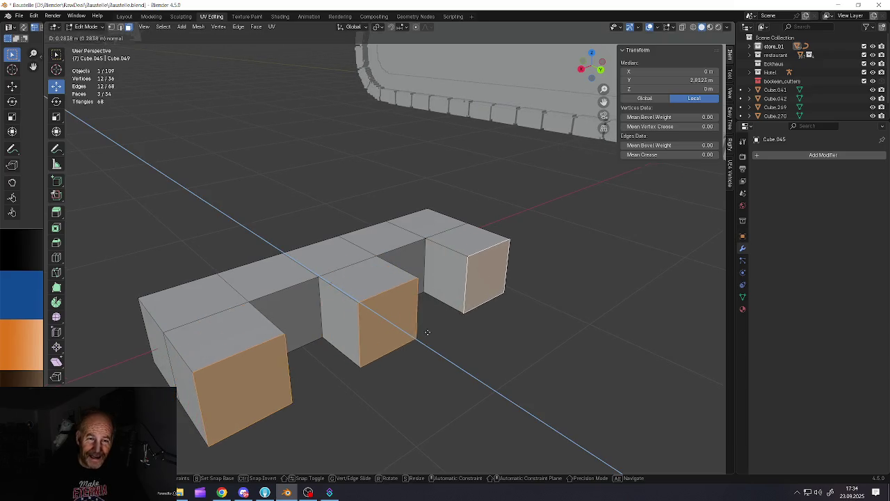
scroll(382, 311, down, 3)
mouse_move(381, 311)
middle_down()
mouse_move(355, 326)
mouse_move(341, 347)
middle_up()
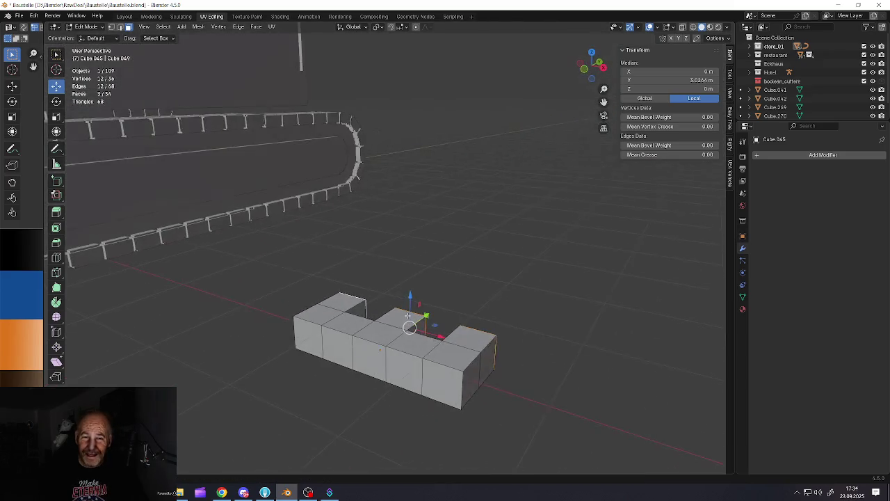
click(337, 347)
middle_drag(404, 366, 367, 362)
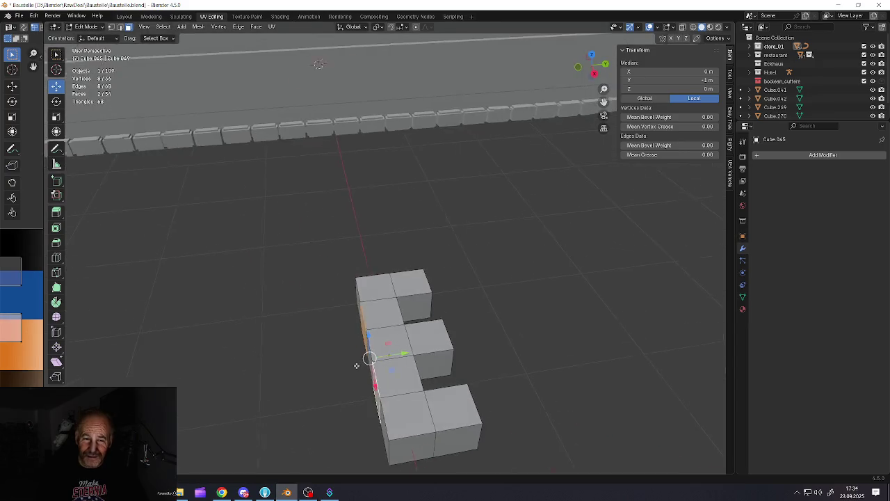
shift+click(369, 361)
key(e)
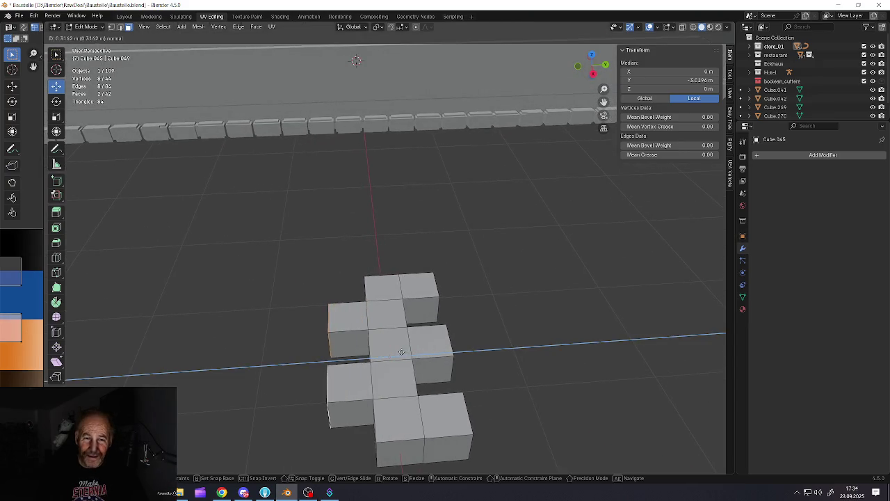
click(407, 354)
mouse_move(406, 354)
middle_down()
mouse_move(363, 302)
mouse_move(405, 251)
middle_up()
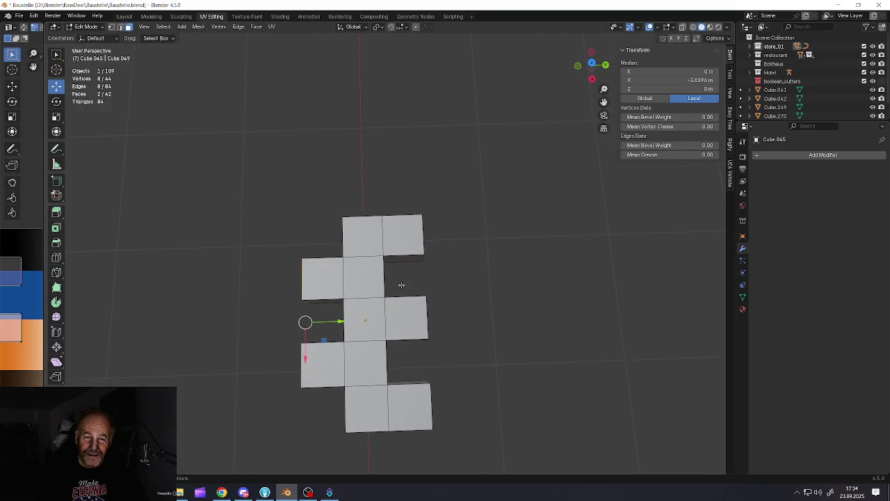
key(ctrl+z)
key(ctrl+z)
key(ctrl+z)
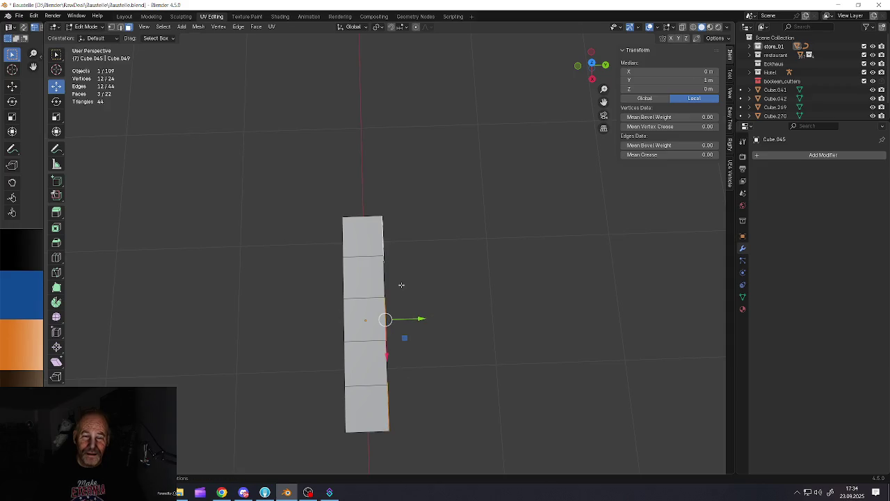
mouse_move(401, 285)
middle_down()
mouse_move(358, 255)
mouse_move(333, 329)
middle_up()
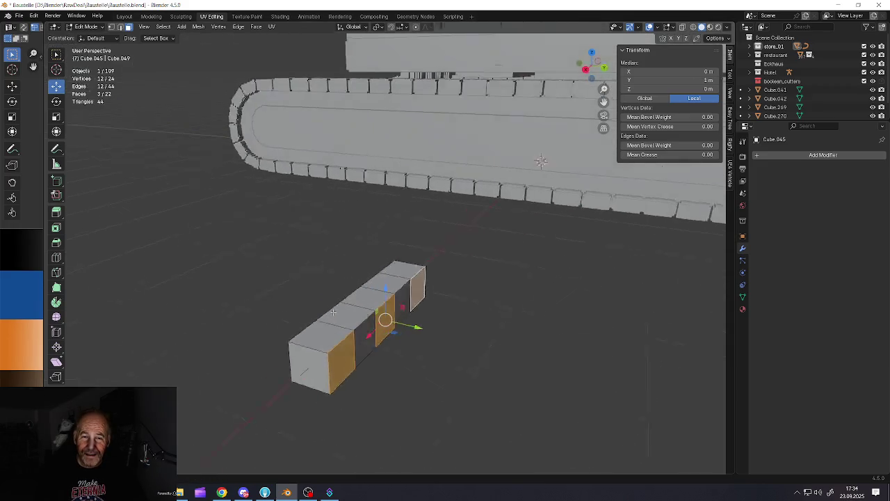
Add the remaining alternating side faces of the bar to the selection
middle_drag(437, 295, 386, 348)
shift+click(386, 347)
shift+click(332, 323)
middle_drag(332, 323, 431, 333)
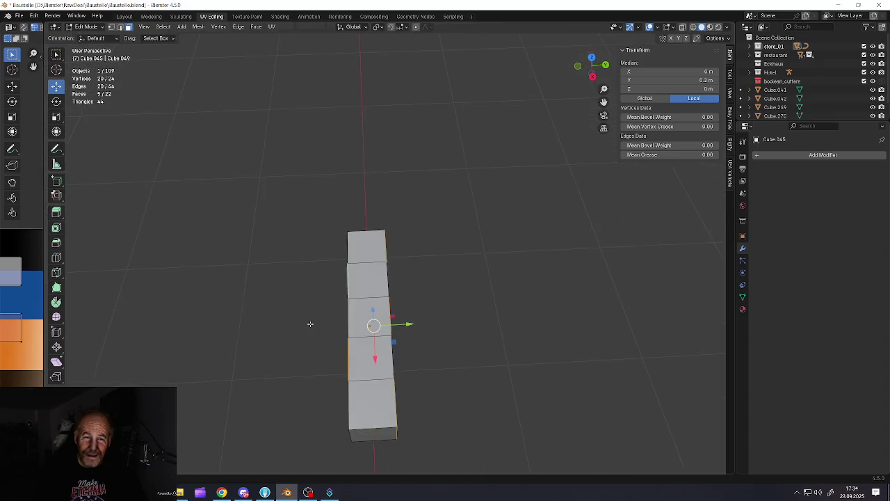
Extrude the selected faces and stretch them along Y to a 1.04 m width
key(e)
key(Escape)
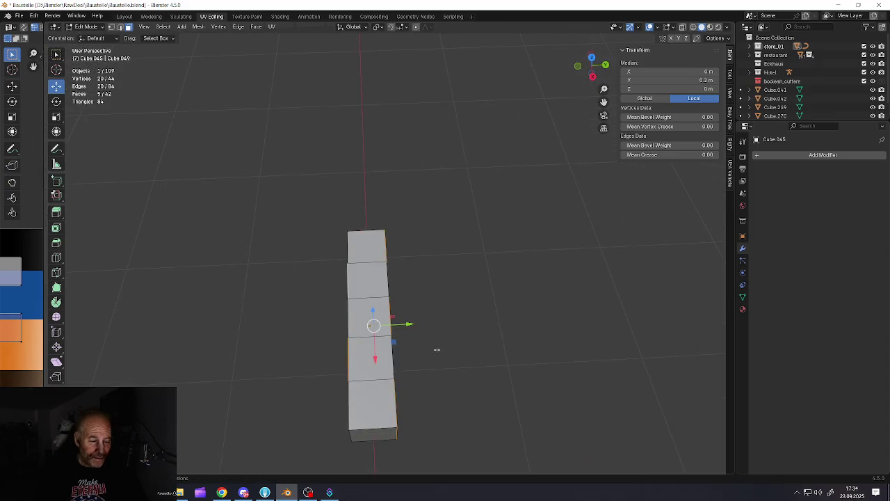
key(s)
key(y)
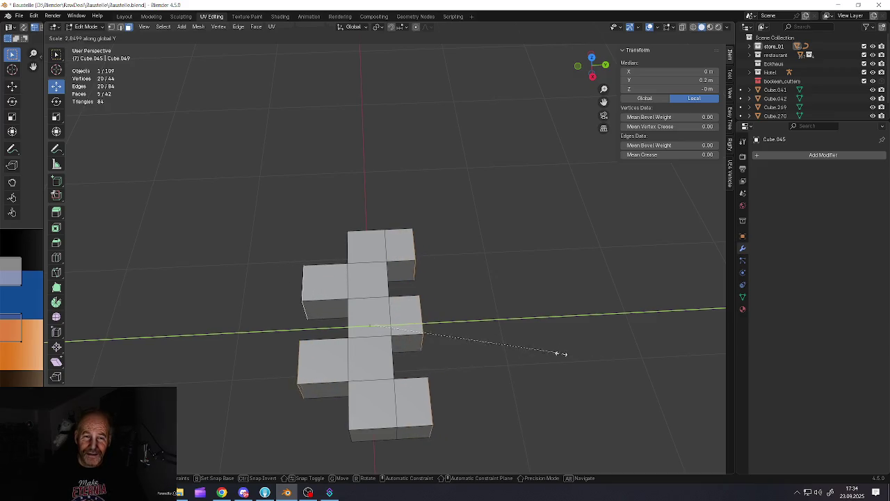
click(594, 343)
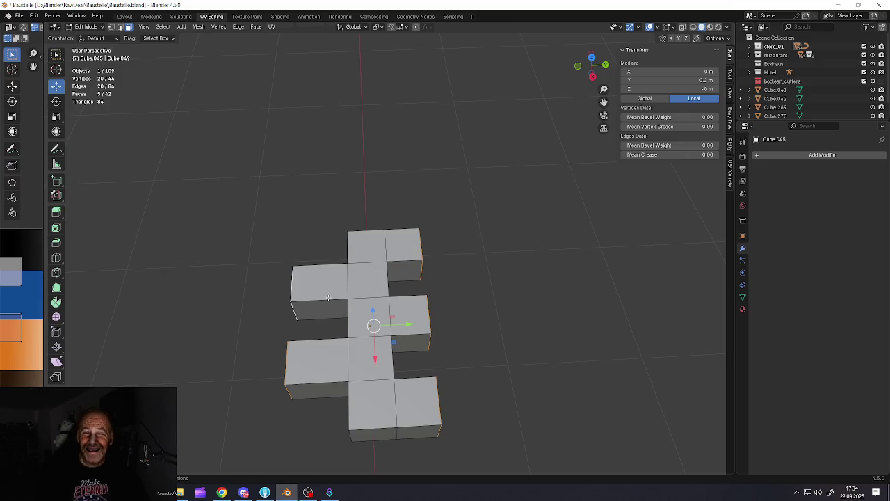
key(Tab)
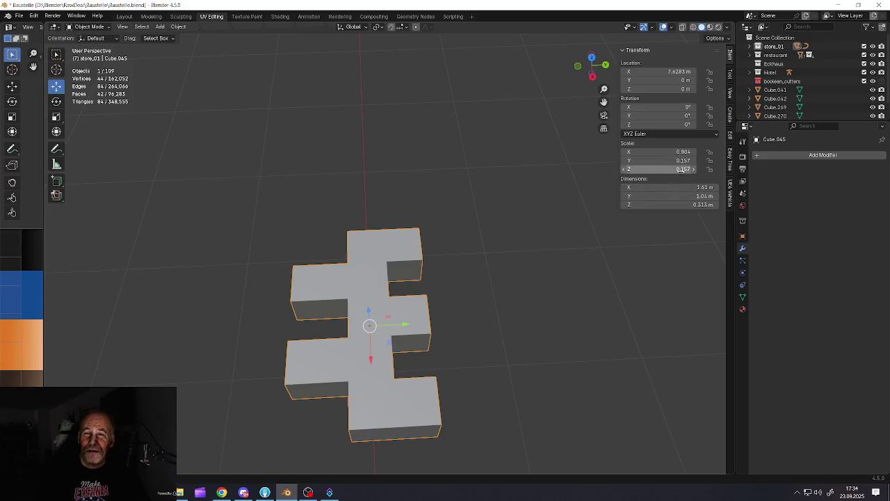
Revert the extrusion and apply Rotation & Scale so Cube.045's scale reads 1.000
key(Tab)
key(shift+h)
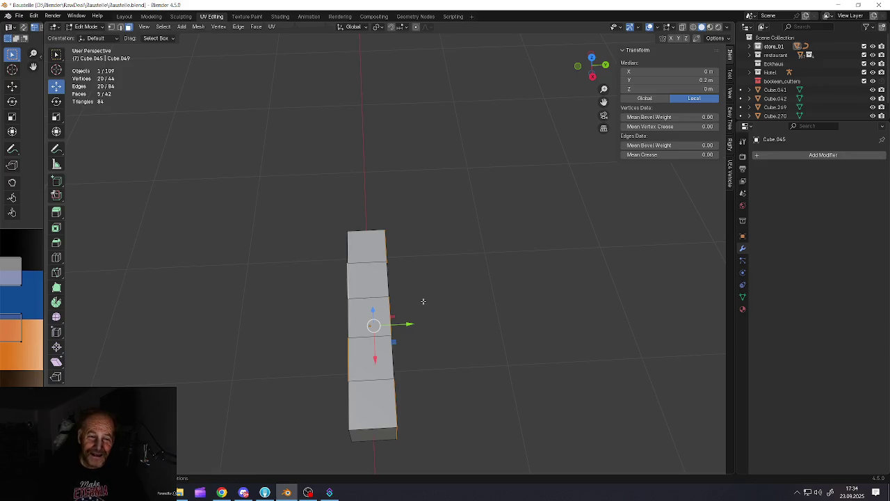
key(Tab)
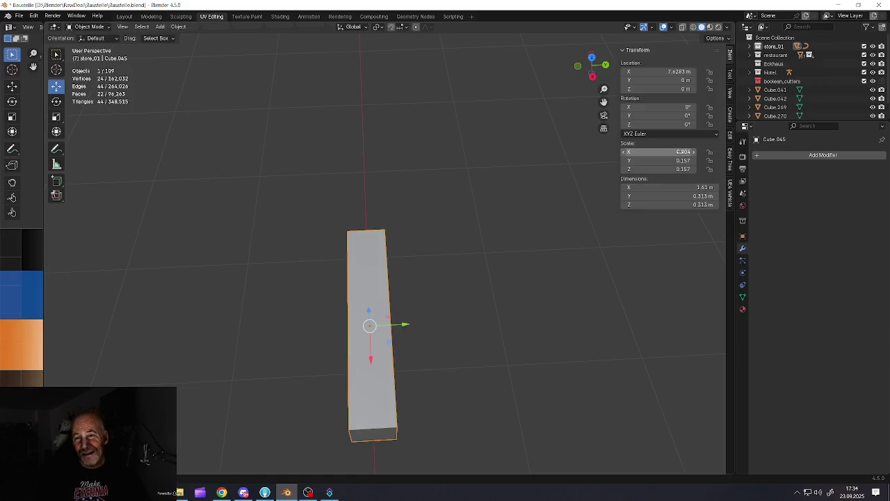
key(ctrl+a)
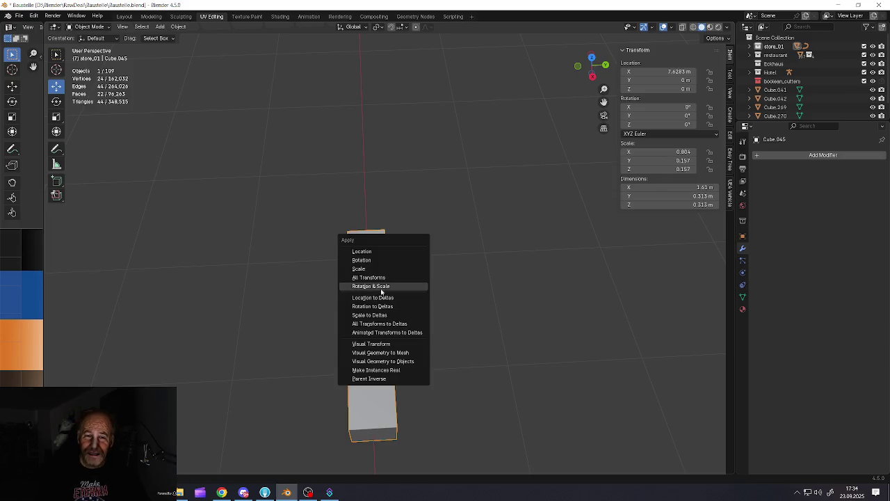
click(378, 287)
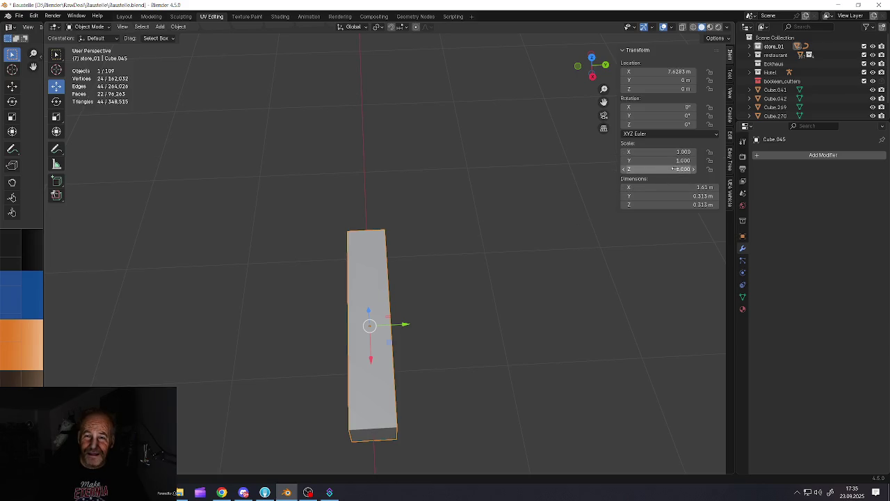
key(Tab)
mouse_move(417, 341)
middle_down()
mouse_move(356, 294)
mouse_move(317, 323)
mouse_move(274, 332)
mouse_move(392, 341)
middle_up()
Extrude the selected side faces again and stretch them along Y
shift+click(324, 327)
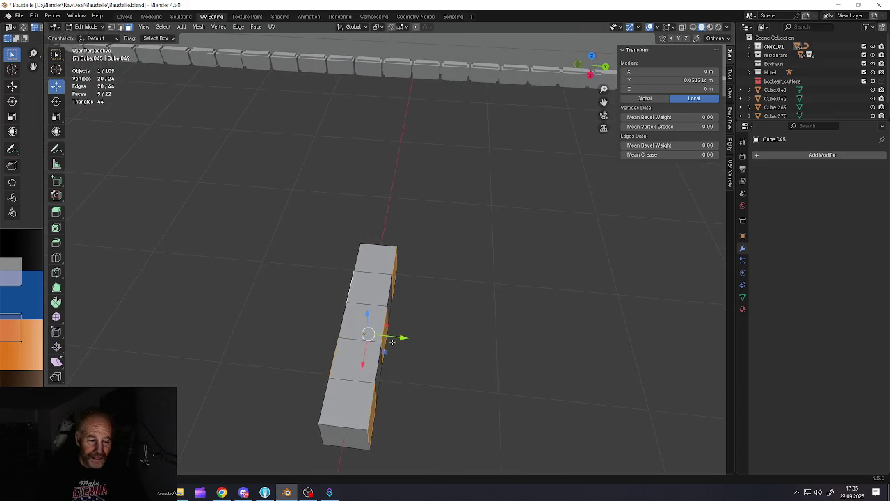
key(e)
key(s)
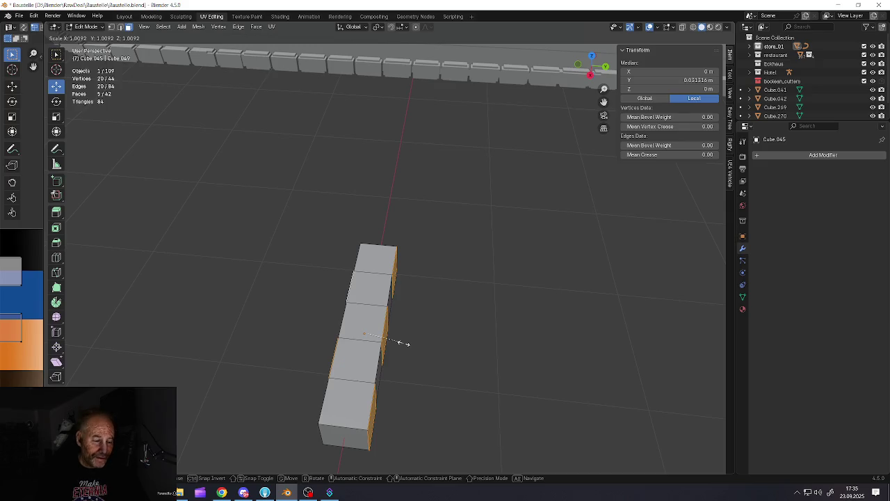
key(y)
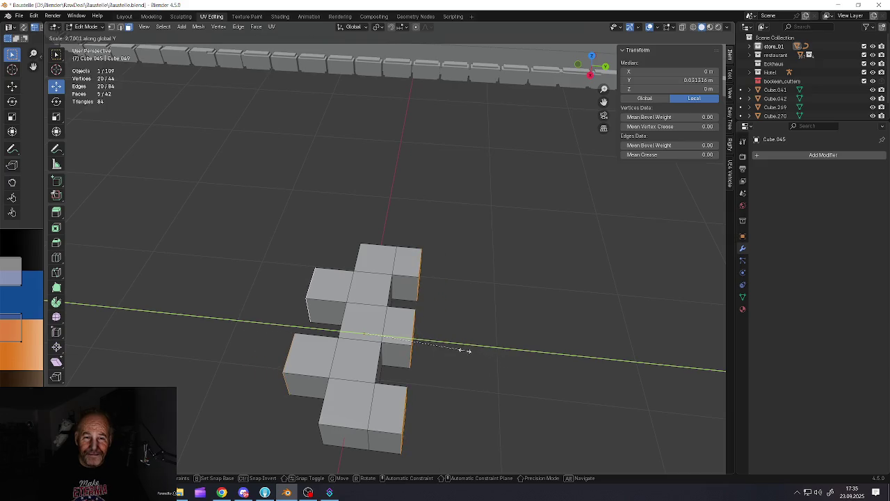
click(465, 350)
mouse_move(465, 349)
middle_down()
mouse_move(351, 342)
mouse_move(362, 329)
middle_up()
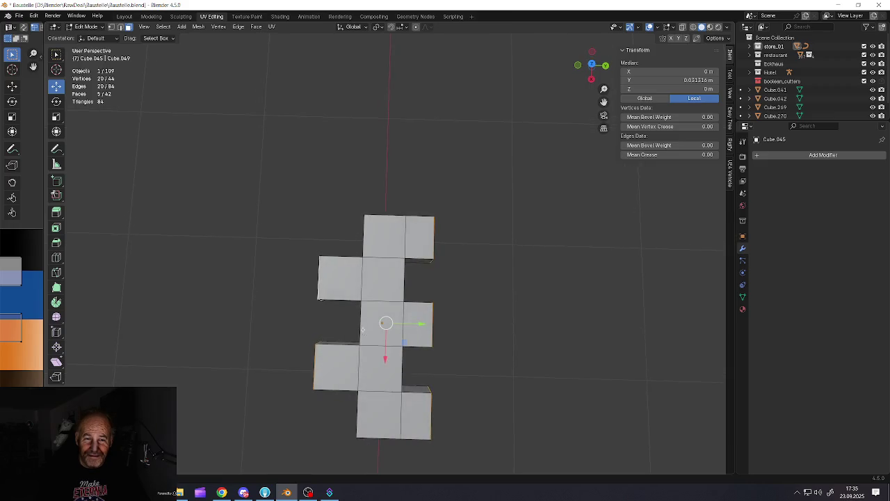
key(Tab)
Undo the sideways extrusion and apply the bar's transforms again
key(Tab)
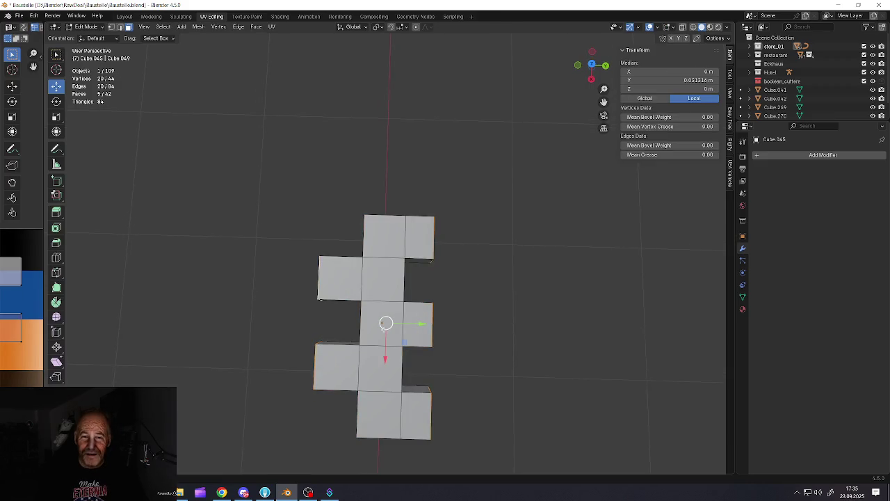
key(ctrl+z)
key(Tab)
mouse_move(362, 330)
middle_down()
mouse_move(353, 341)
mouse_move(377, 306)
mouse_move(318, 322)
mouse_move(351, 330)
mouse_move(388, 317)
mouse_move(333, 329)
mouse_move(350, 294)
mouse_move(353, 372)
mouse_move(376, 327)
mouse_move(417, 299)
middle_up()
key(ctrl+a)
click(367, 324)
key(Tab)
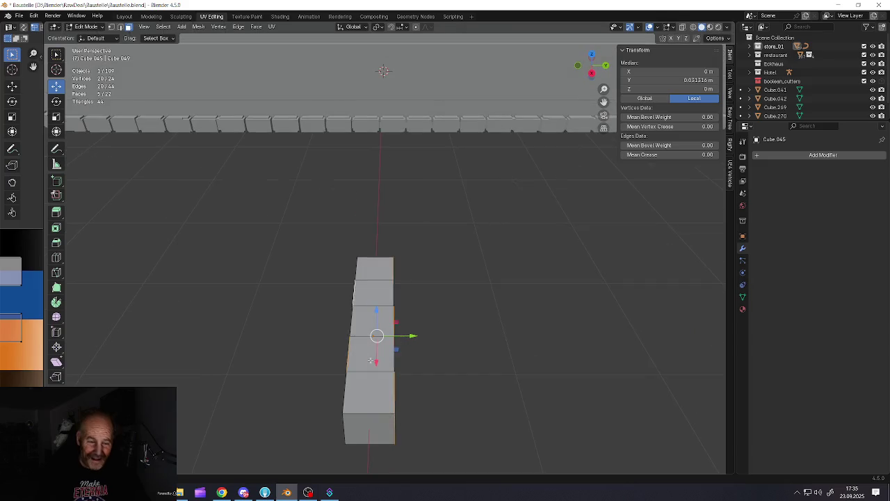
Try moving the faces, cancel, and select a single side face of the bar
key(g)
key(Escape)
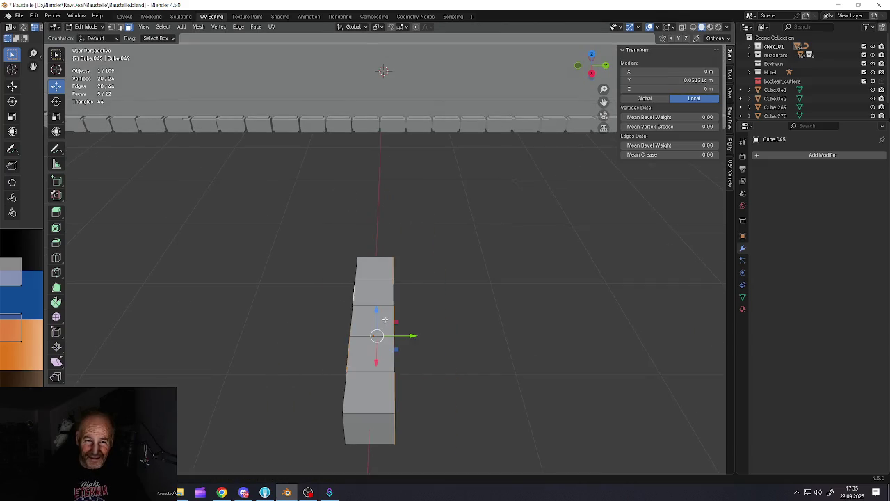
middle_drag(375, 334, 374, 379)
click(389, 353)
Select five alternating side faces along the bar
key(g)
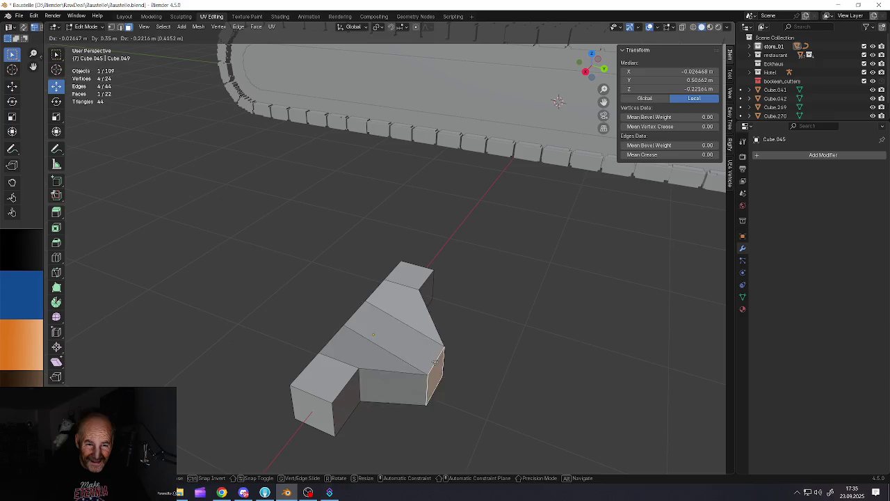
key(Escape)
key(g)
key(Escape)
click(348, 390)
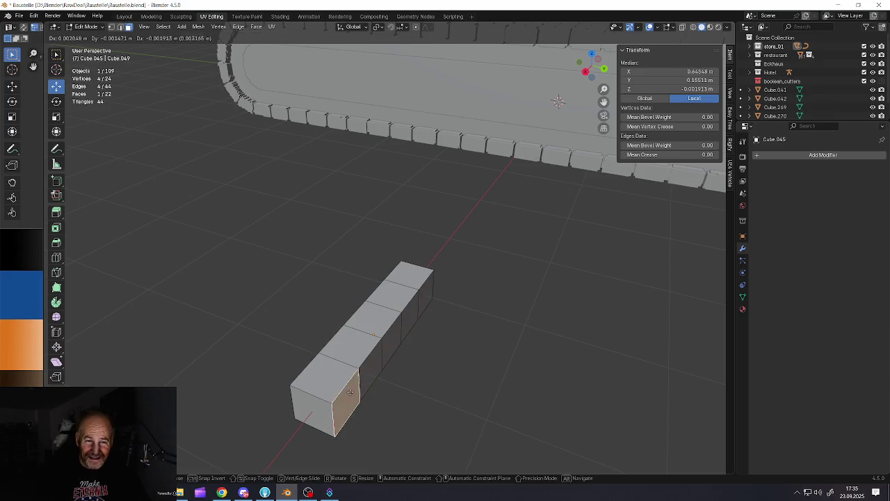
shift+click(389, 336)
shift+click(422, 300)
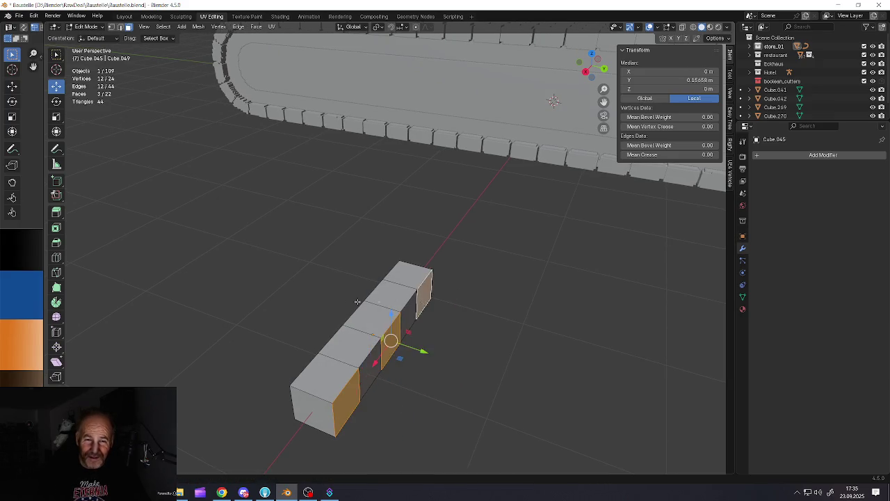
middle_drag(423, 300, 373, 379)
shift+click(372, 379)
shift+click(335, 340)
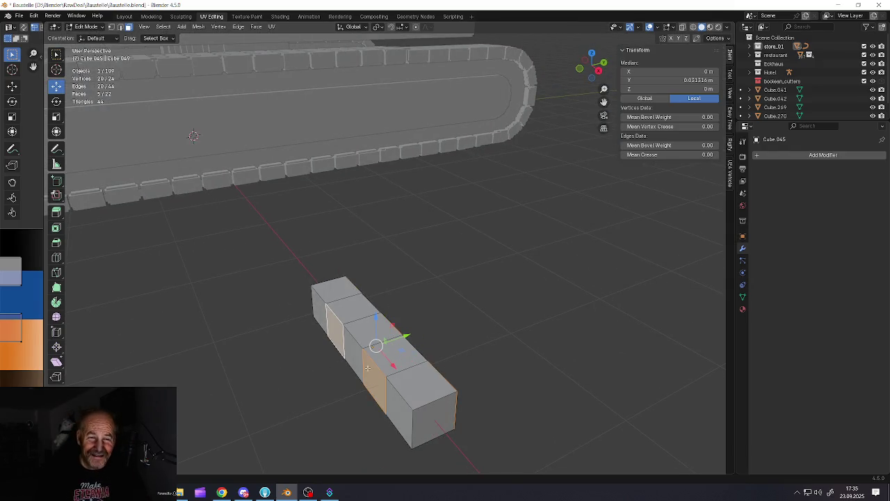
middle_drag(280, 361, 342, 359)
Extrude the selected faces and push them outward with Alt+S into the zig-zag outline
key(e)
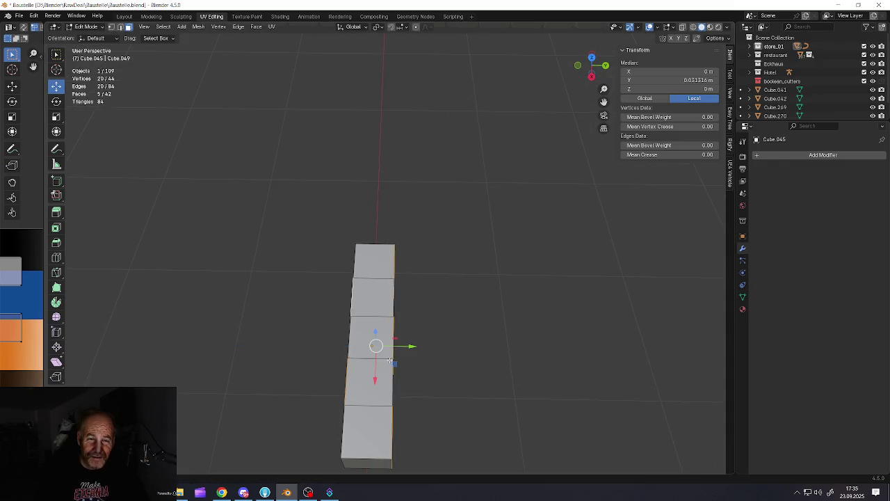
key(alt+s)
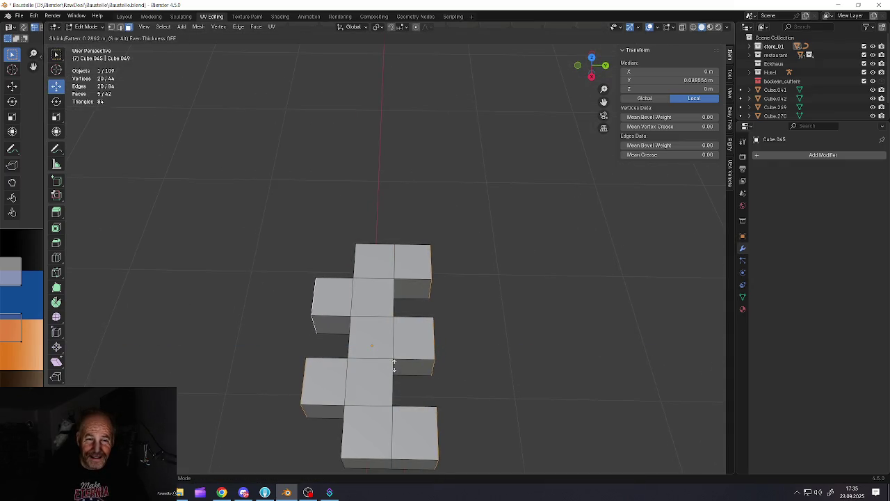
click(397, 360)
middle_drag(397, 359, 373, 345)
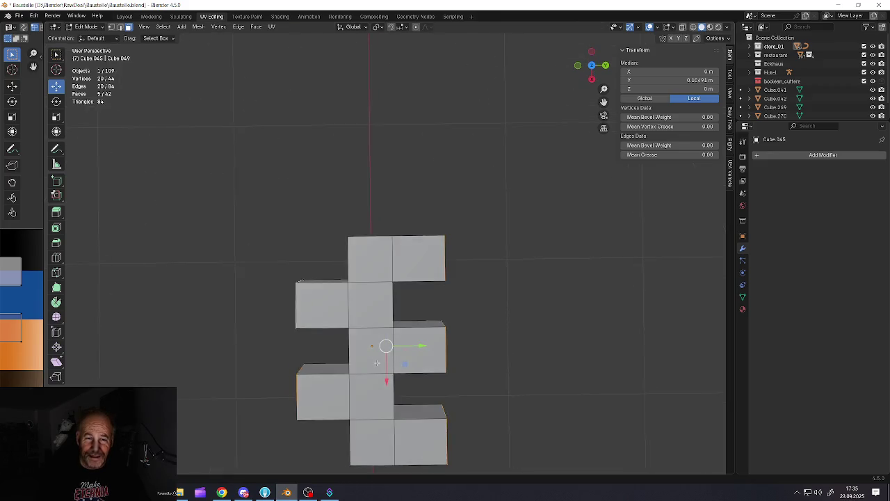
scroll(374, 345, down, 2)
scroll(383, 342, down, 2)
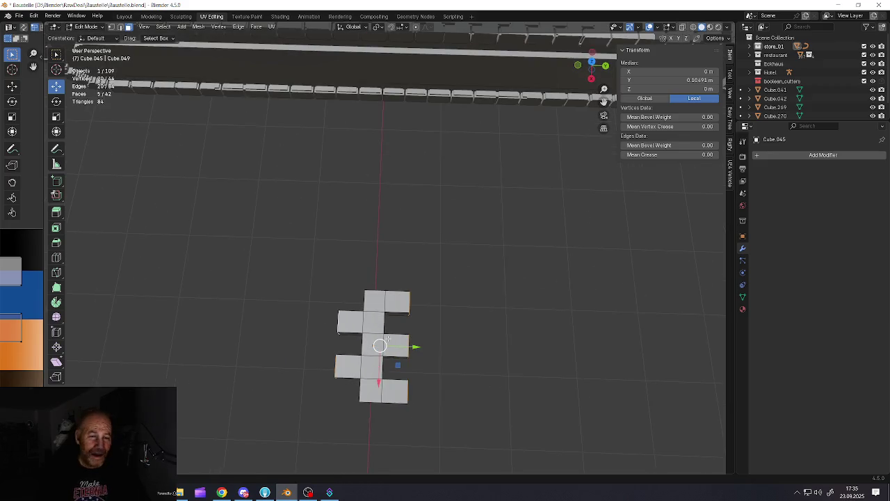
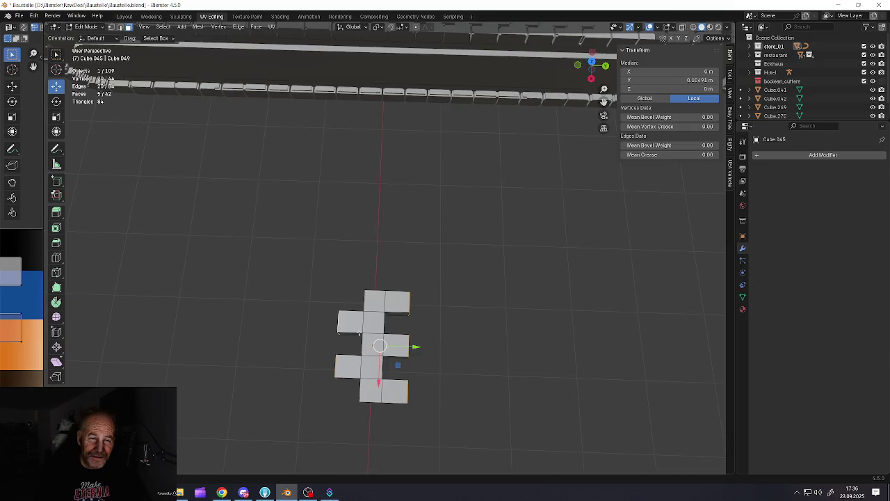
Zoom in on the cross-shaped mesh, then try an X-axis scale and cancel it
scroll(358, 334, up, 3)
scroll(354, 306, up, 2)
scroll(351, 286, down, 1)
scroll(350, 280, up, 2)
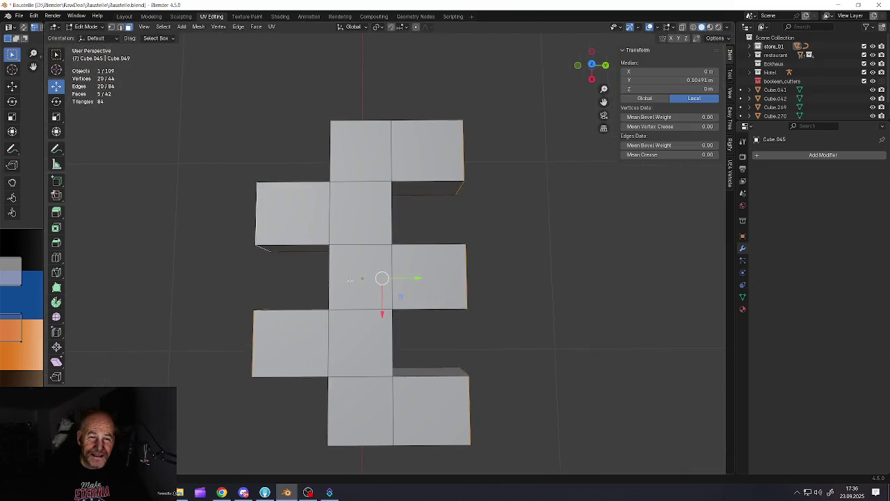
scroll(413, 210, down, 1)
scroll(413, 211, down, 2)
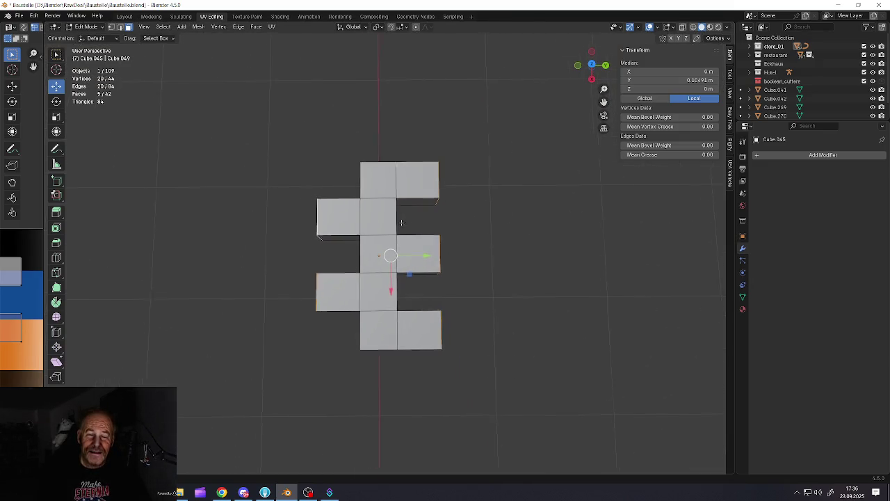
key(s)
key(x)
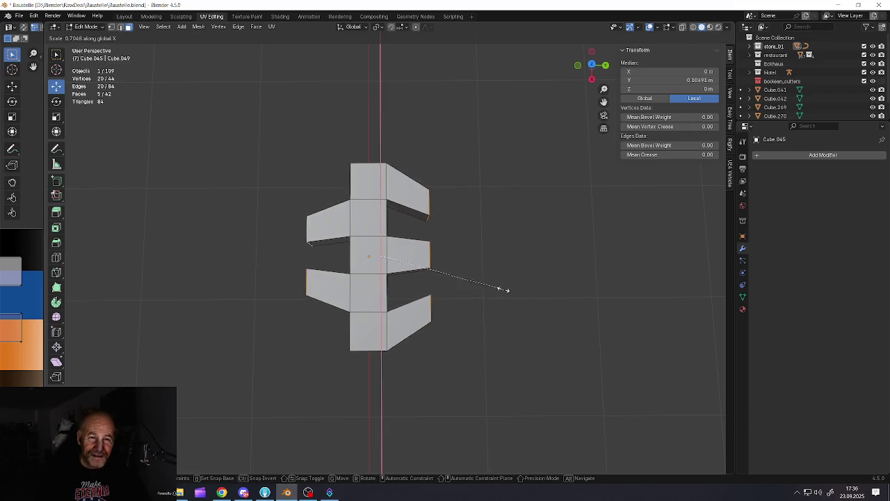
key(Escape)
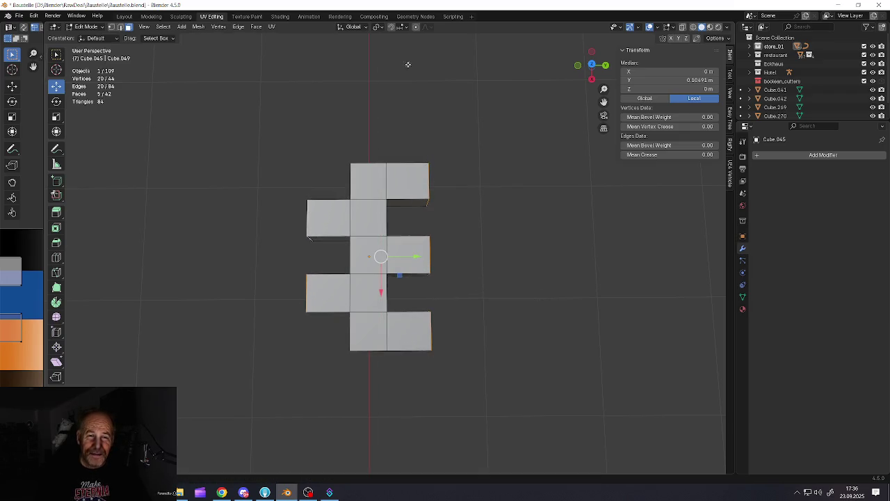
Check the pivot point options, trial a face scale, cancel it, and reopen the pivot menu
click(378, 28)
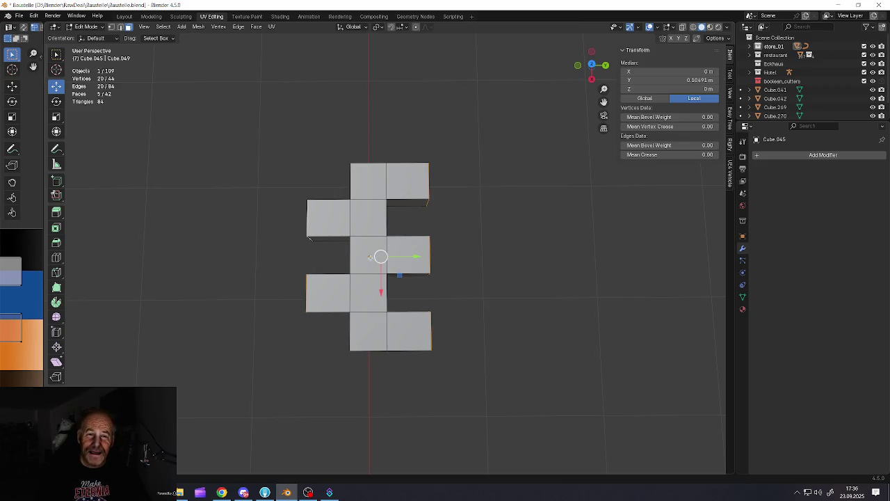
key(s)
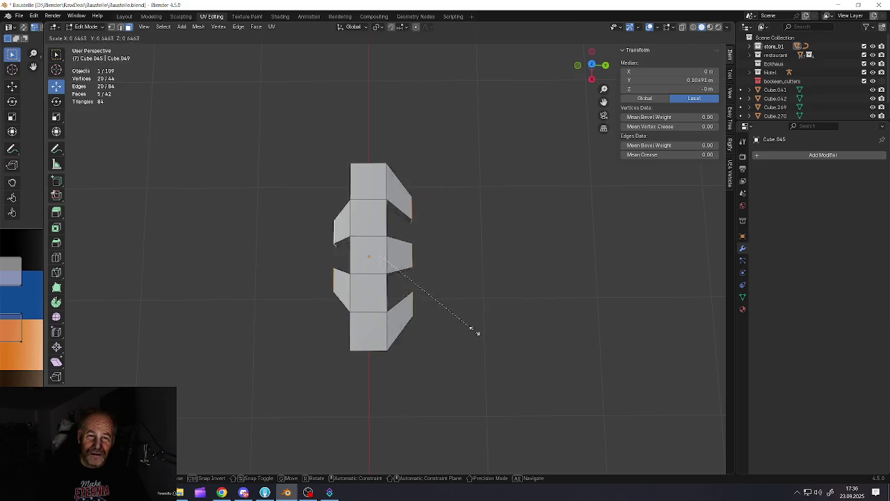
right_click(486, 323)
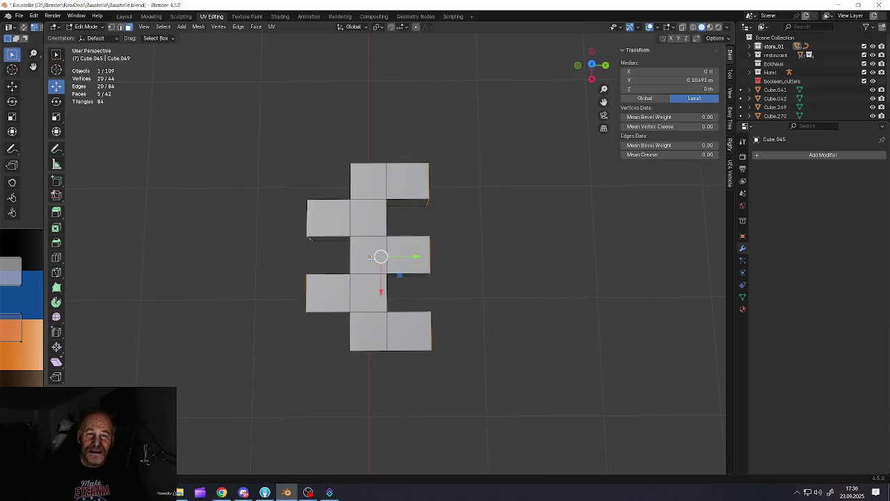
click(376, 28)
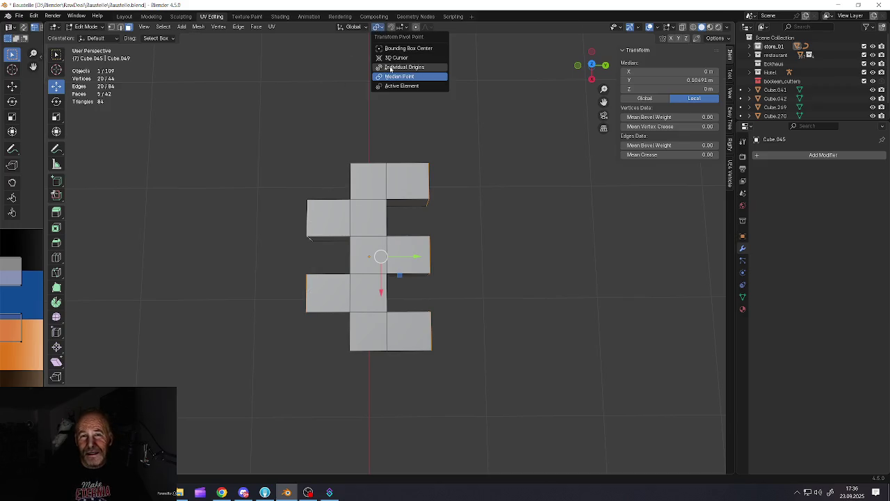
Set the pivot to Individual Origins, taper the end faces into points, then undo it
click(391, 66)
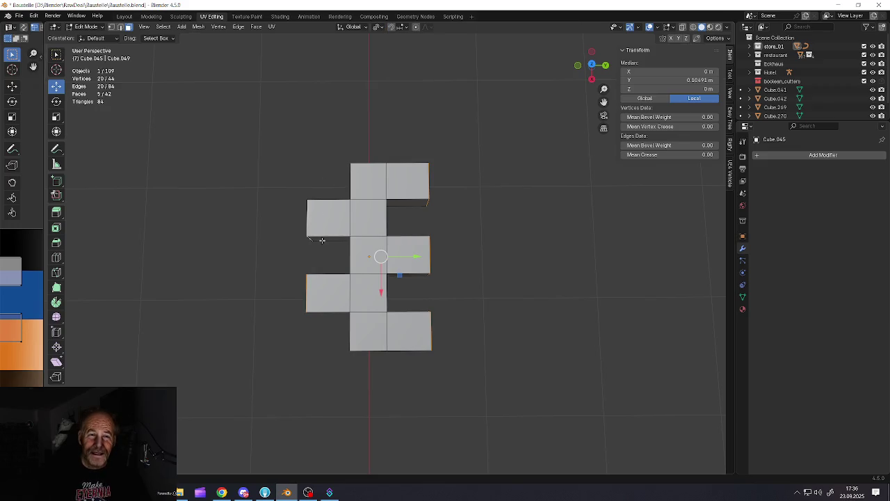
middle_drag(321, 240, 359, 194)
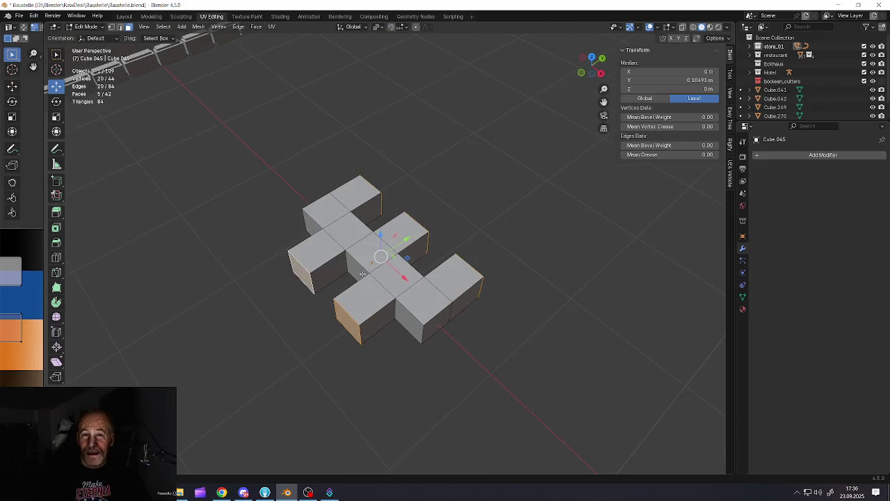
middle_drag(363, 273, 399, 260)
key(s)
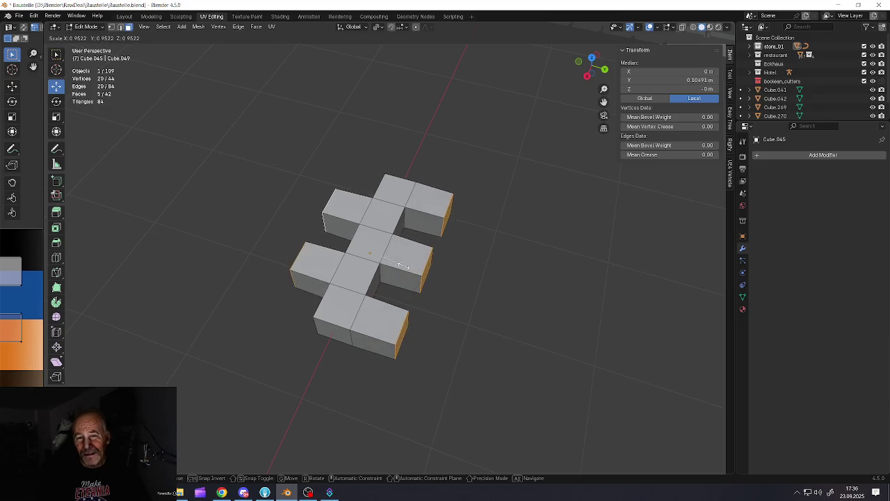
click(400, 271)
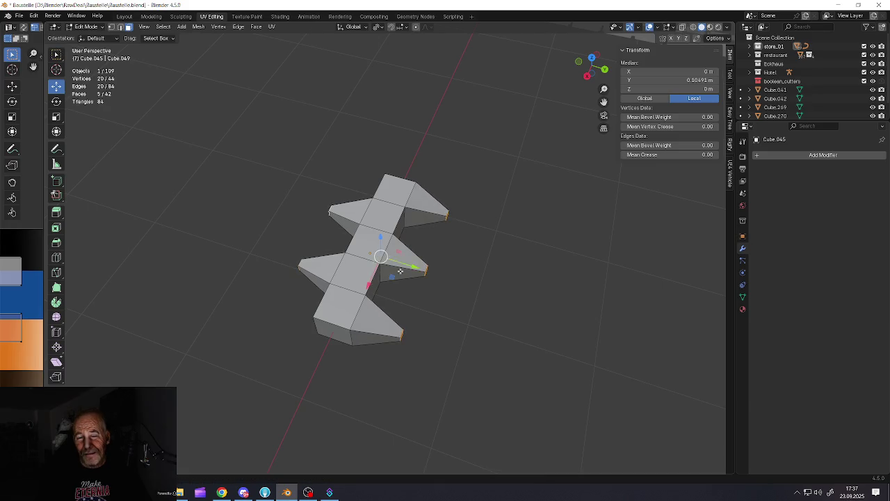
mouse_move(400, 271)
middle_down()
mouse_move(423, 259)
mouse_move(397, 212)
mouse_move(409, 182)
middle_up()
key(ctrl+z)
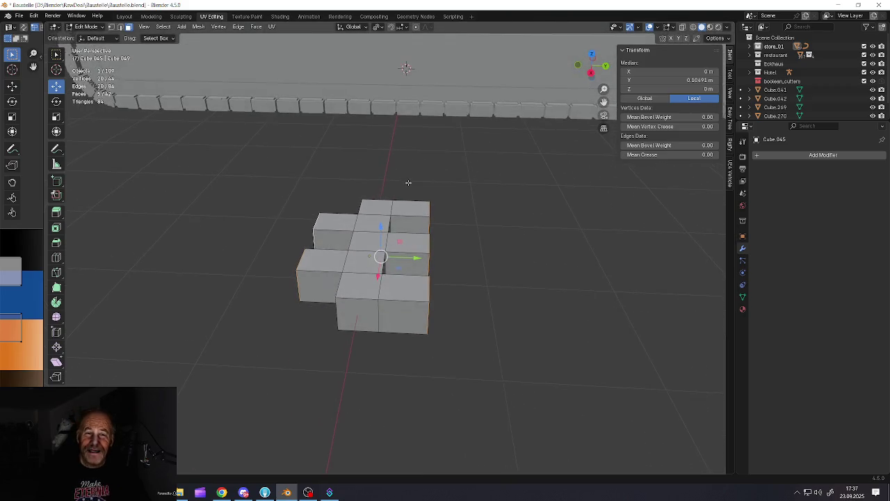
Orbit around the unchanged cross-shaped block and return to Object Mode
scroll(401, 239, down, 4)
middle_drag(401, 239, 501, 156)
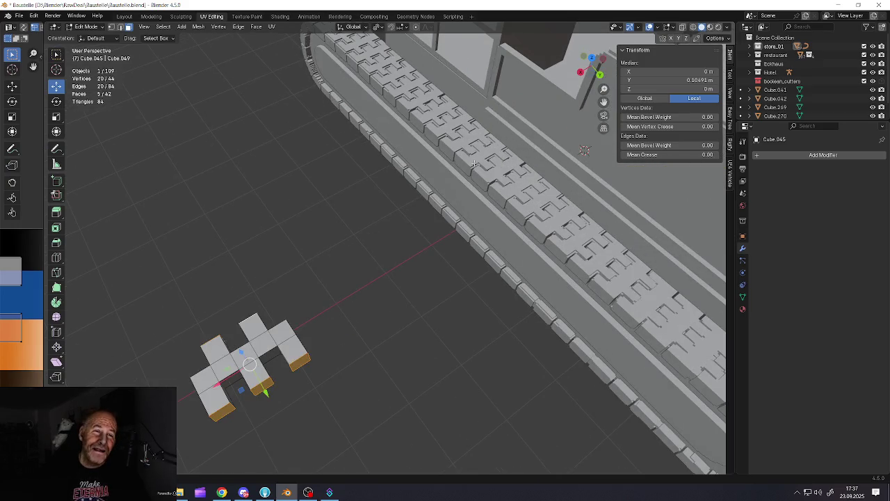
scroll(472, 202, down, 4)
scroll(348, 282, up, 8)
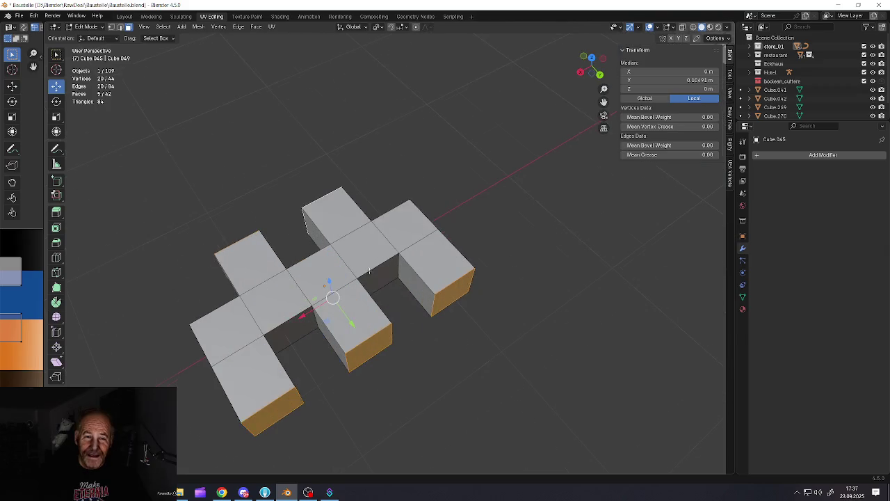
middle_drag(340, 285, 398, 242)
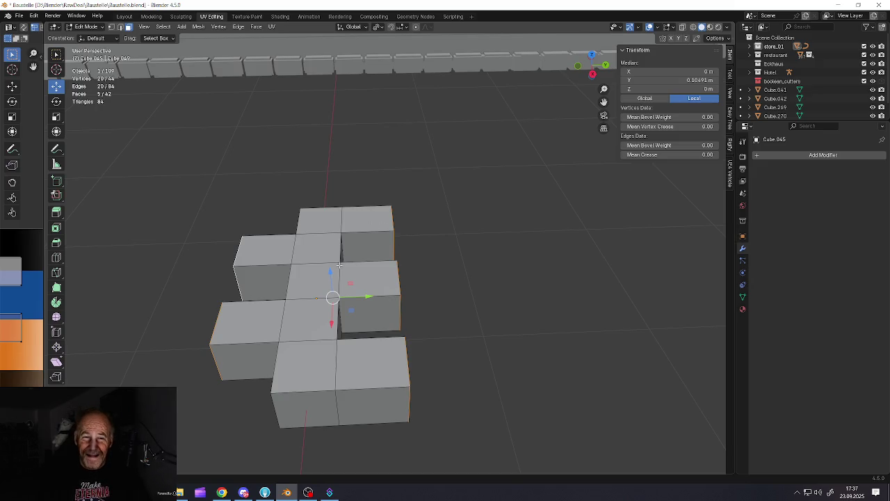
scroll(339, 265, down, 3)
key(Tab)
scroll(334, 266, up, 5)
mouse_move(329, 267)
middle_down()
mouse_move(271, 257)
mouse_move(315, 255)
mouse_move(323, 278)
middle_up()
scroll(317, 257, down, 4)
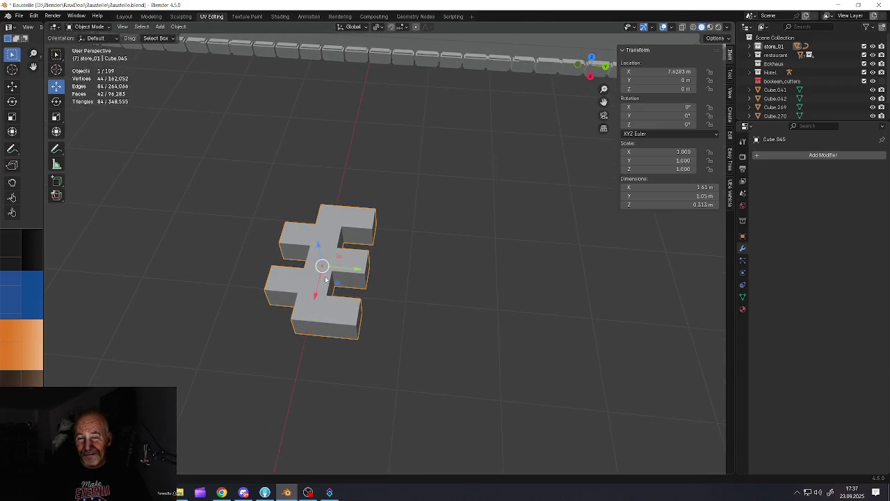
Add an Array modifier and bevel the block's edges with one segment, about 0.054 m
click(762, 155)
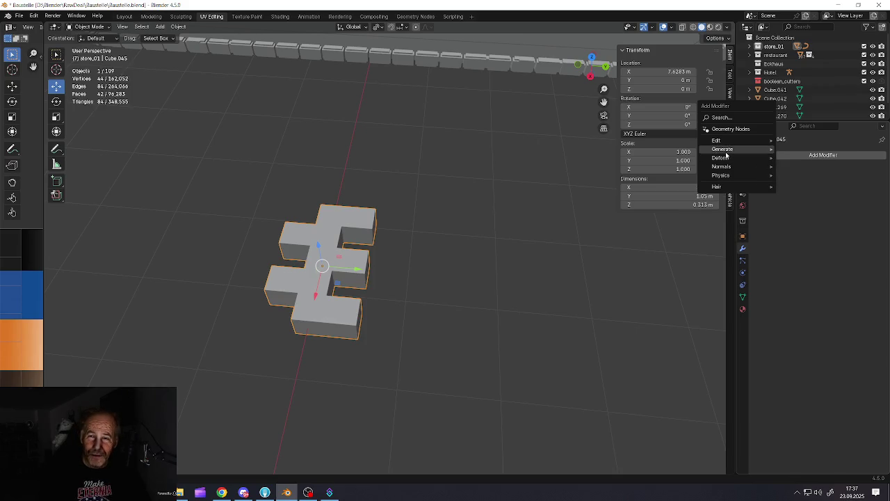
mouse_move(721, 149)
click(800, 152)
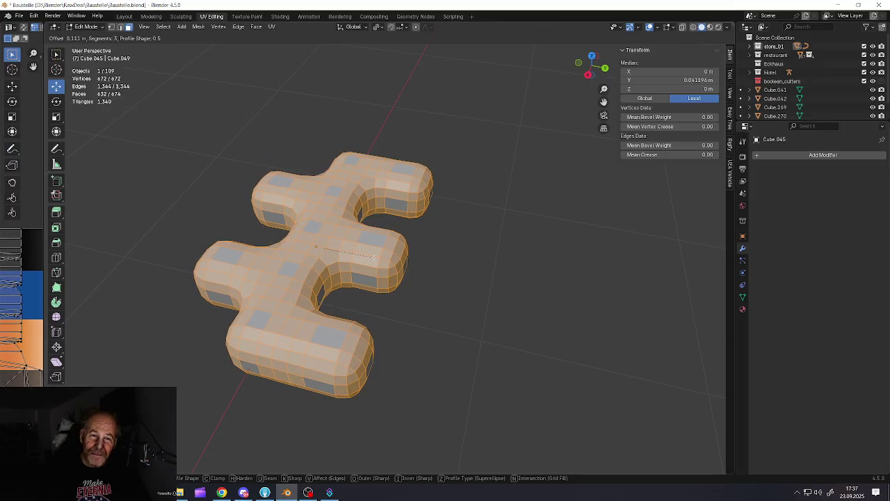
scroll(375, 257, down, 2)
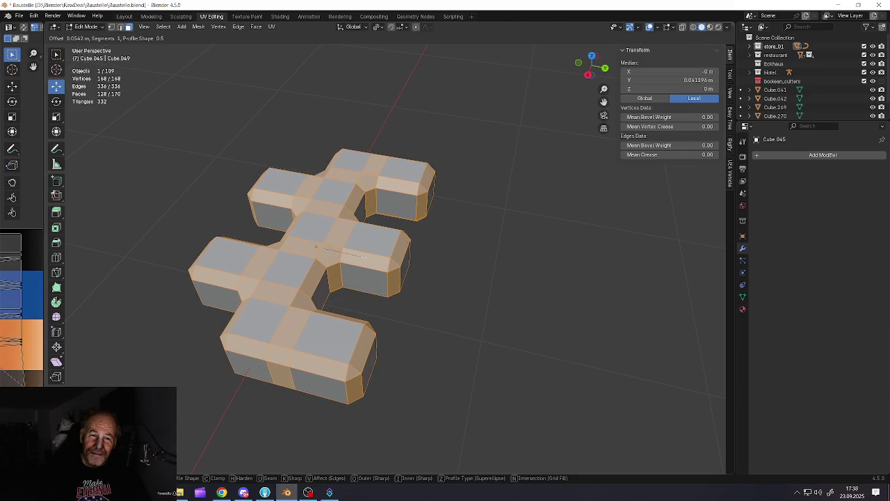
click(363, 257)
mouse_move(363, 257)
middle_down()
mouse_move(369, 264)
mouse_move(305, 207)
mouse_move(353, 263)
middle_up()
key(Tab)
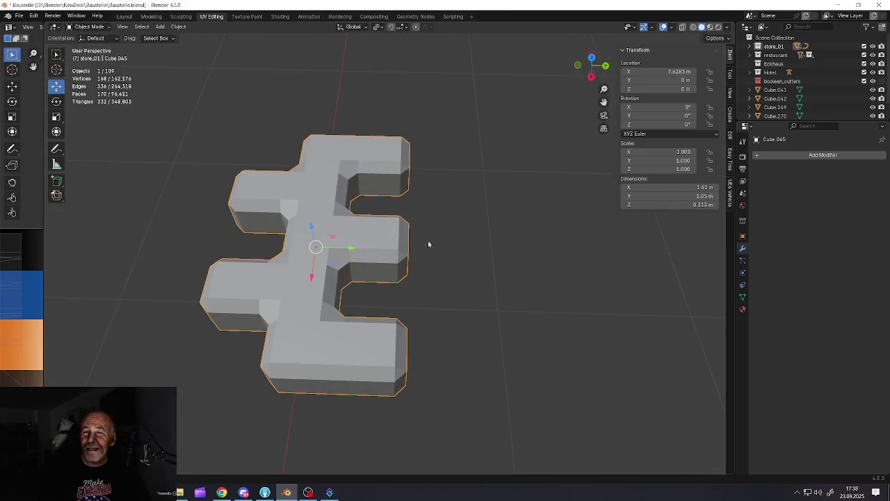
Add an Array modifier with relative offset X 0, Y 1, Z 0
click(771, 155)
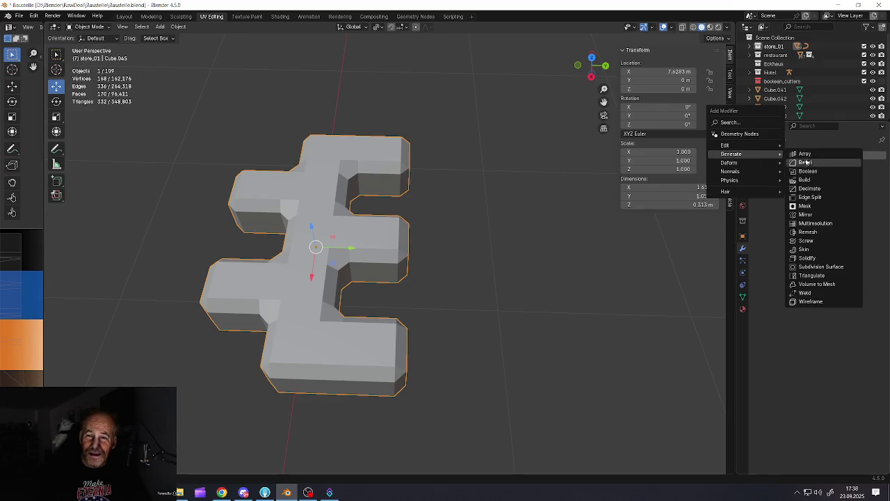
click(805, 154)
click(825, 219)
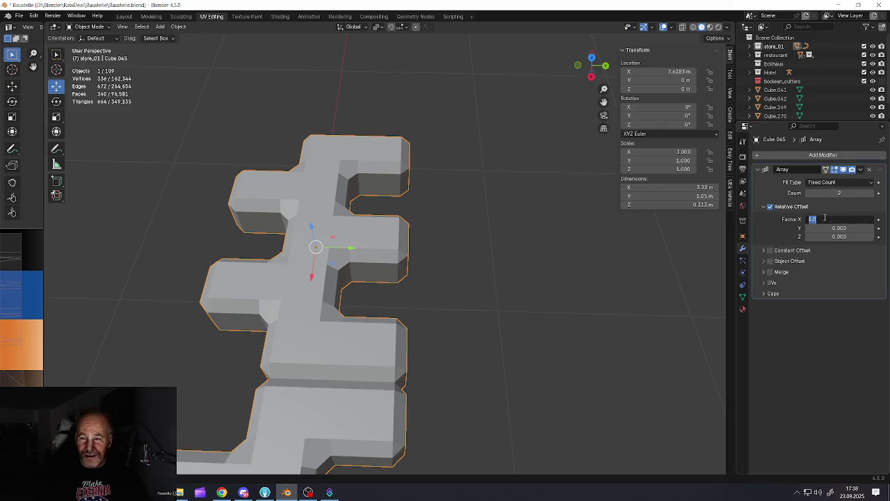
text(0)
key(Tab)
text(1)
key(Tab)
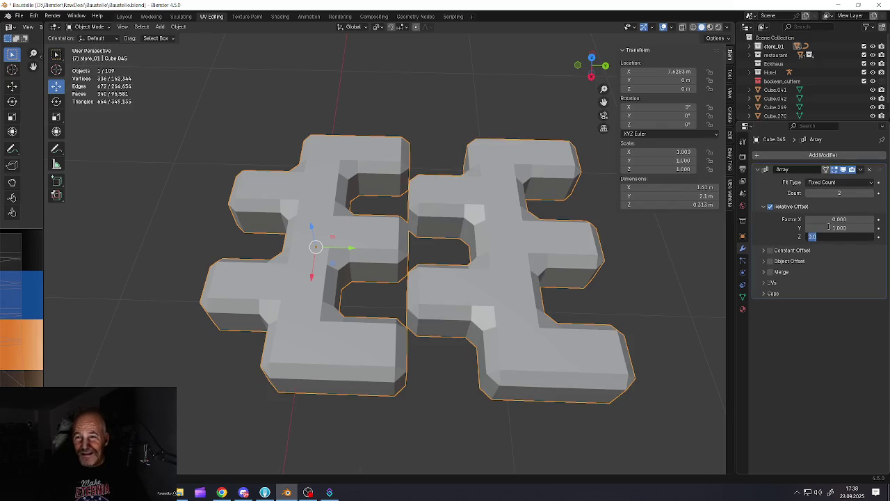
key(Return)
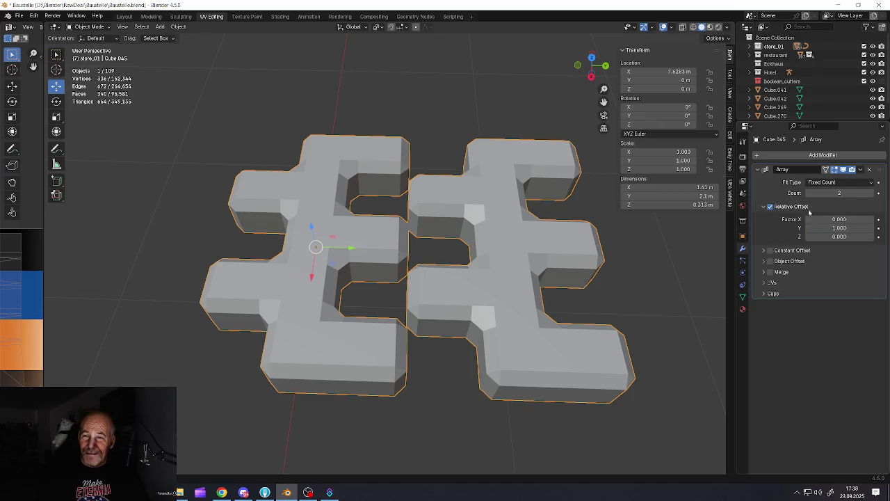
drag(812, 228, 808, 231)
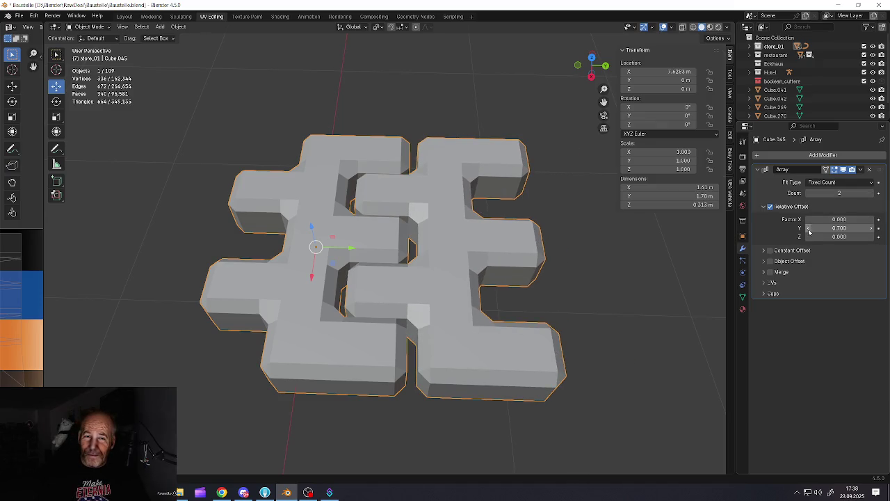
middle_drag(383, 205, 382, 216)
scroll(381, 212, down, 4)
scroll(382, 215, up, 4)
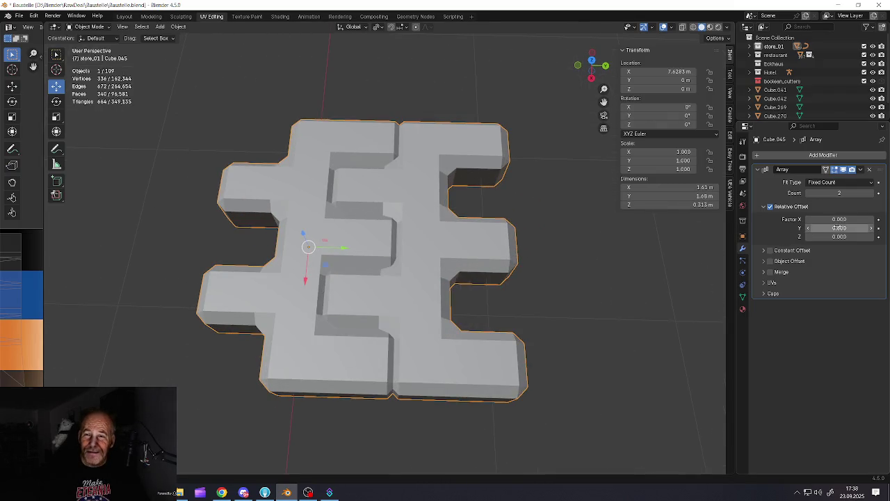
Tune the relative Y offset through 0.65 and 0.66 to 0.680, keeping Z at 0
click(830, 228)
text(5)
key(Tab)
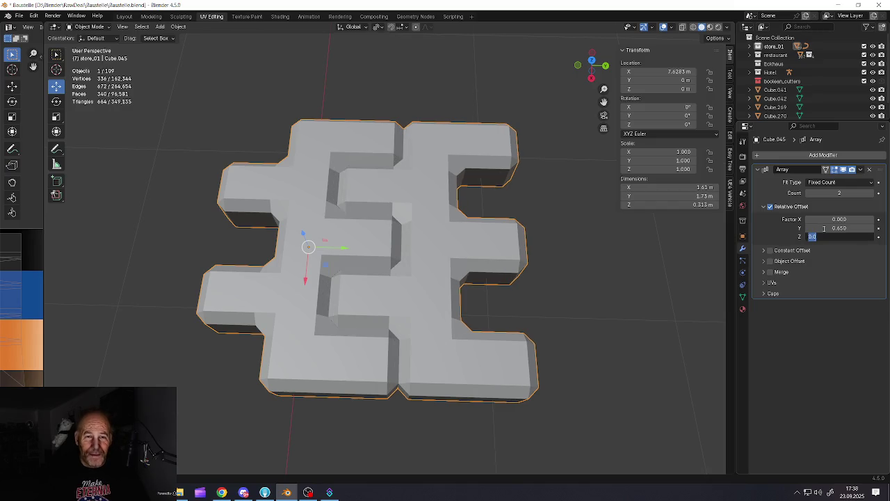
key(Return)
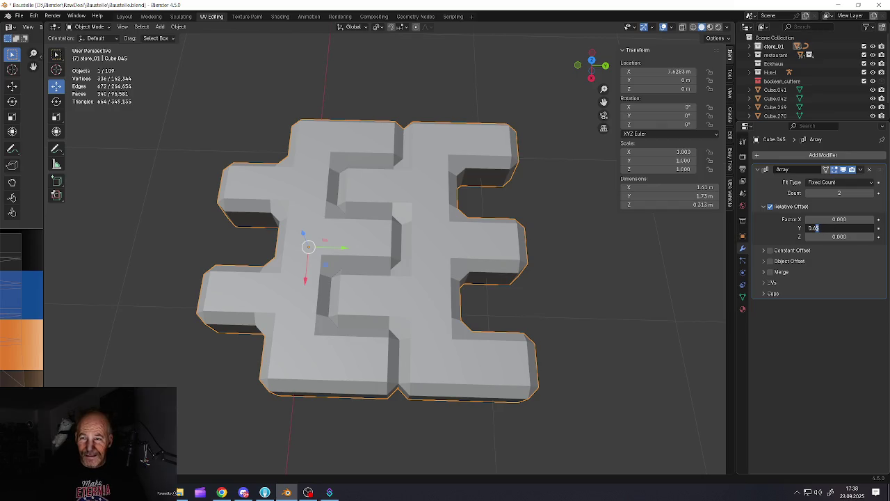
text(6)
key(Tab)
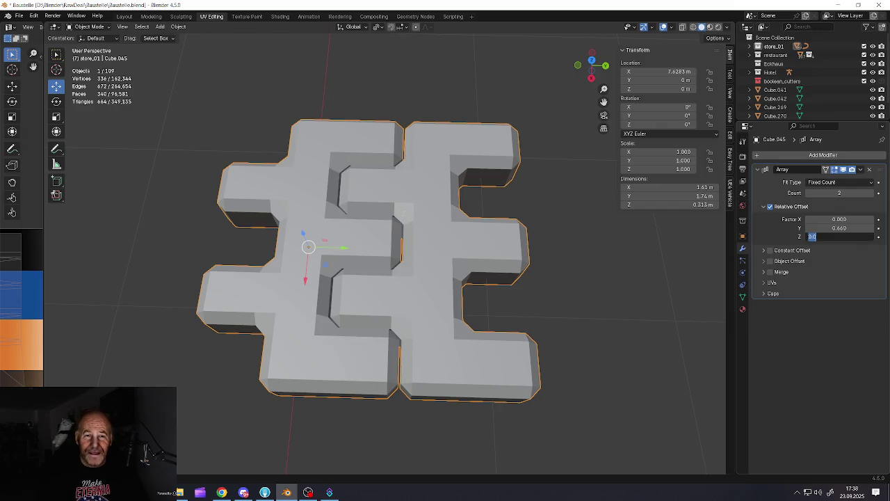
key(Return)
right_click(411, 221)
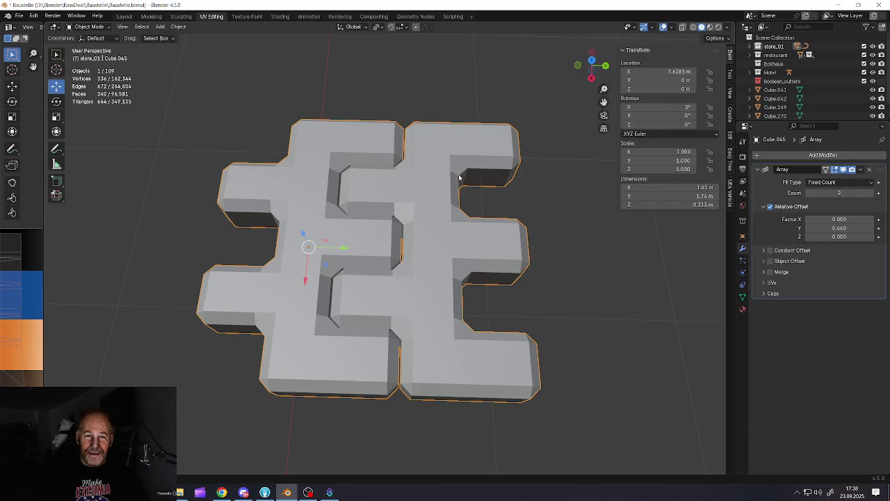
key(KP_7)
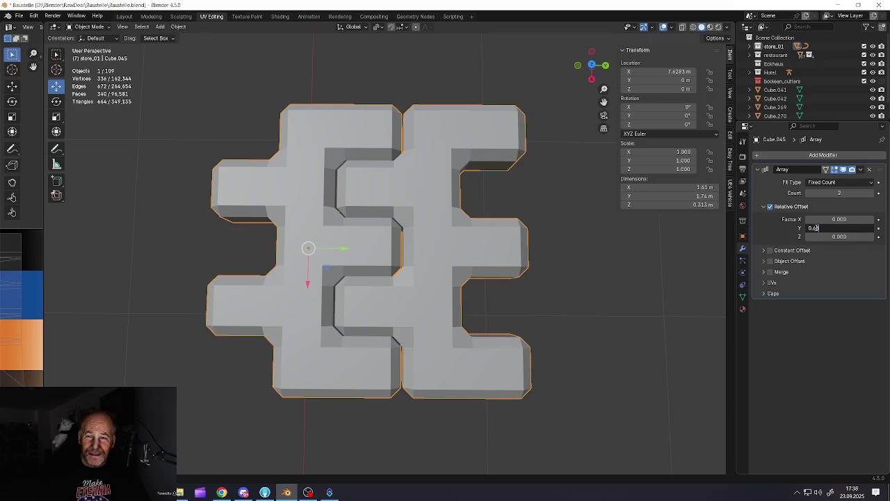
key(Tab)
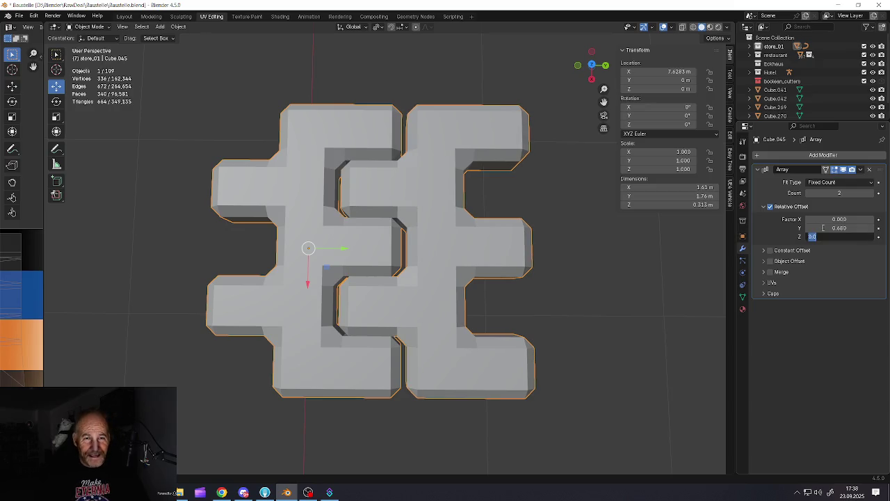
key(Return)
Raise the tread Array count to 7 interlocking pieces
scroll(399, 254, down, 5)
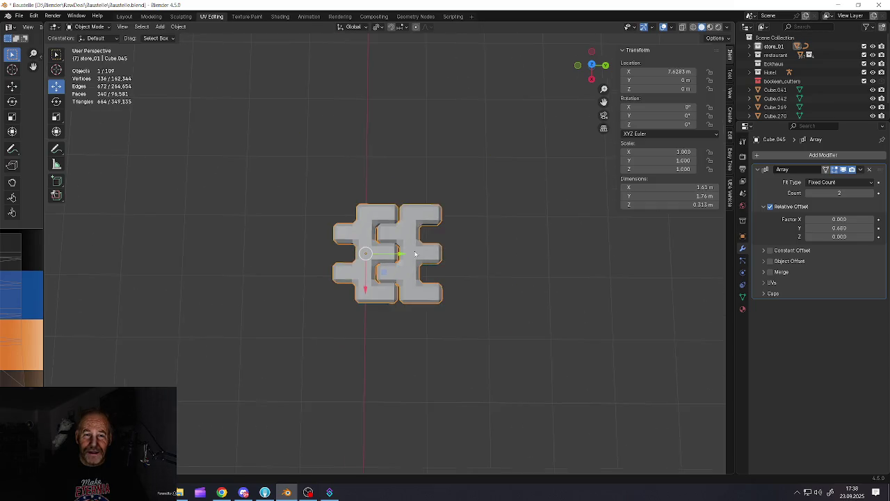
key(alt+a)
scroll(399, 254, up, 2)
middle_drag(392, 256, 390, 232)
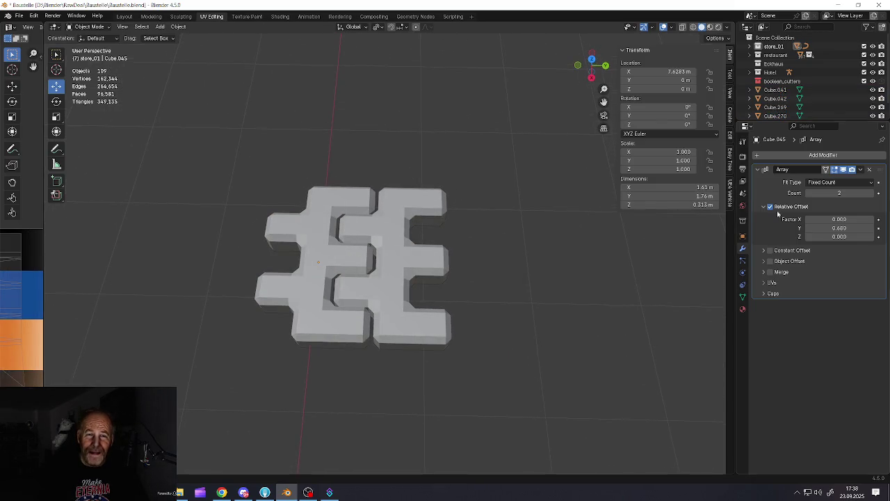
drag(840, 193, 869, 193)
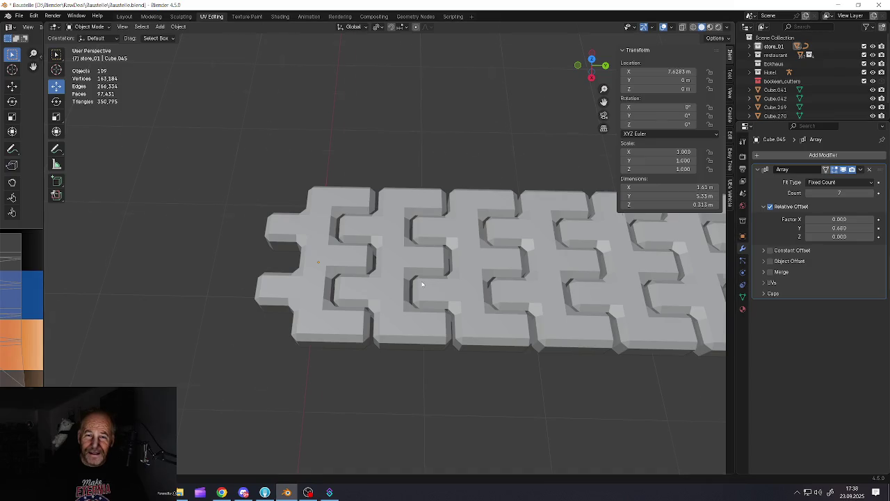
scroll(416, 284, down, 4)
scroll(416, 284, up, 3)
mouse_move(415, 284)
middle_down()
mouse_move(409, 263)
mouse_move(407, 292)
middle_up()
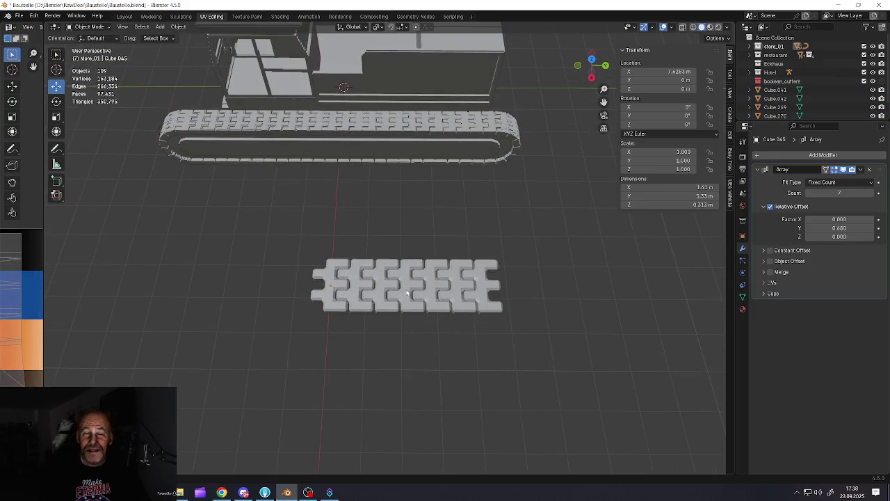
Isolate the tread strip in Local View and snap it to the cursor at the world origin
click(405, 292)
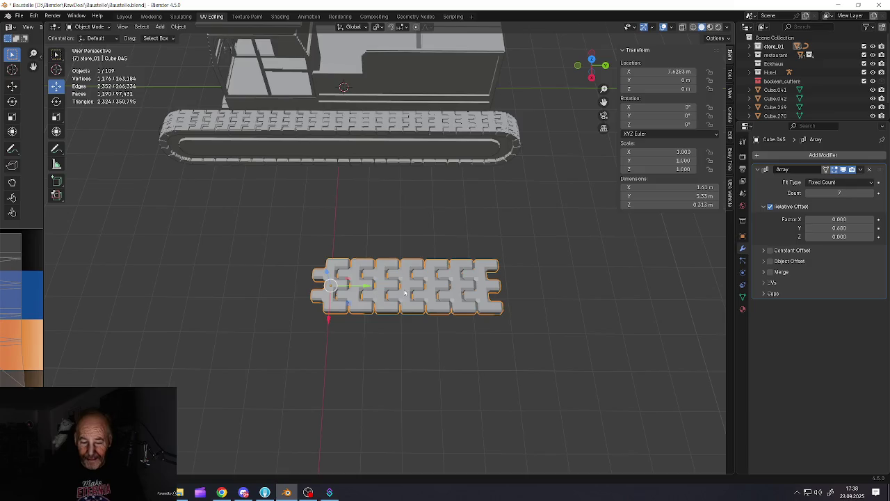
key(KP_Divide)
middle_drag(391, 289, 399, 256)
scroll(398, 255, up, 3)
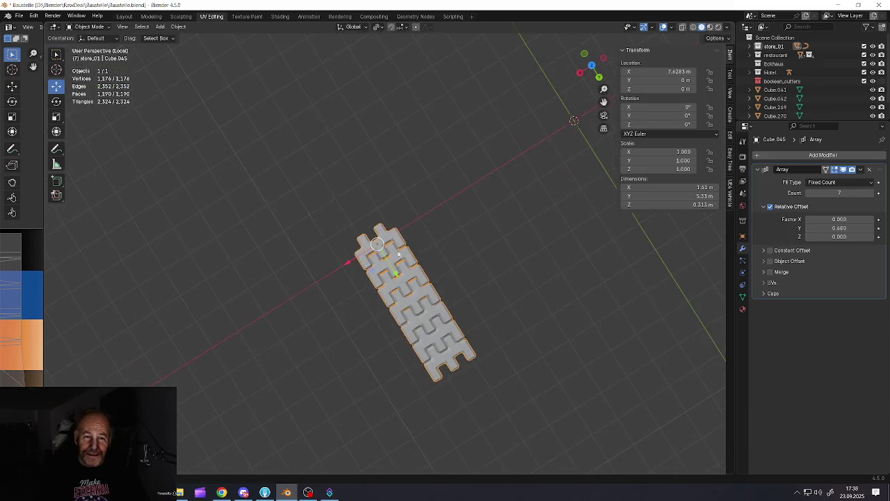
shift+middle_drag(453, 212, 323, 256)
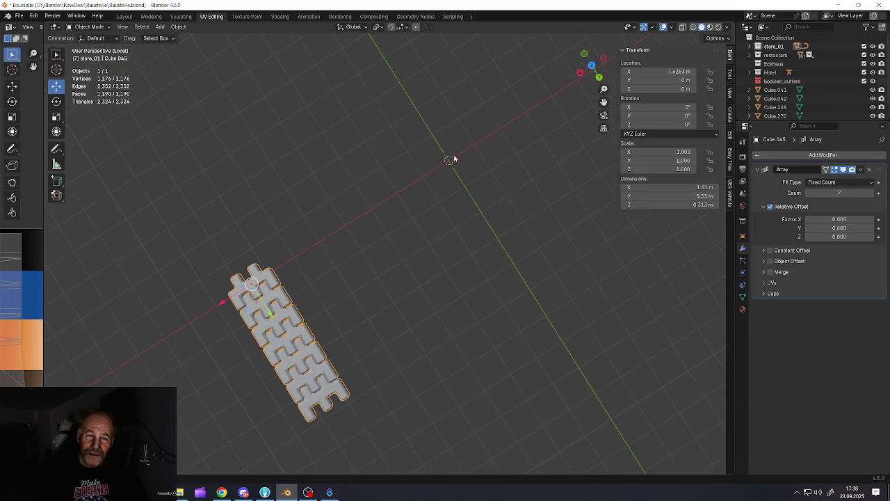
click(178, 26)
mouse_move(188, 80)
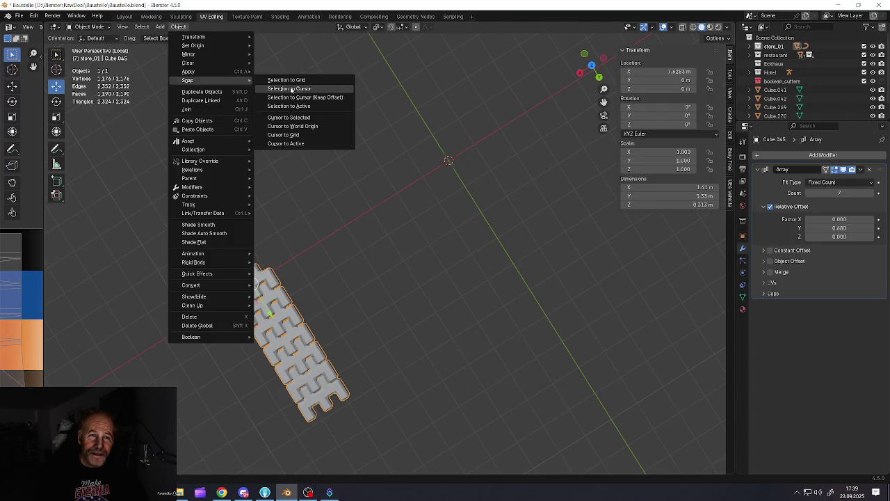
click(291, 89)
scroll(292, 88, up, 4)
middle_drag(292, 87, 365, 205)
scroll(366, 206, down, 3)
key(shift+a)
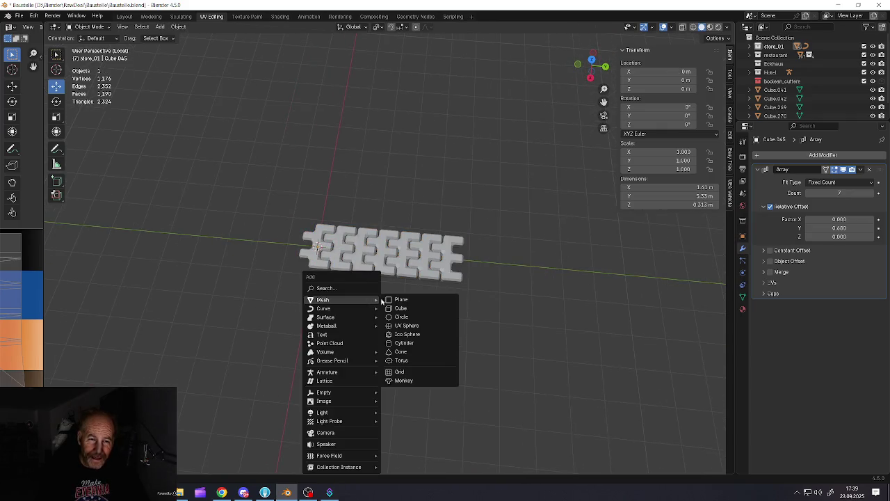
mouse_move(323, 308)
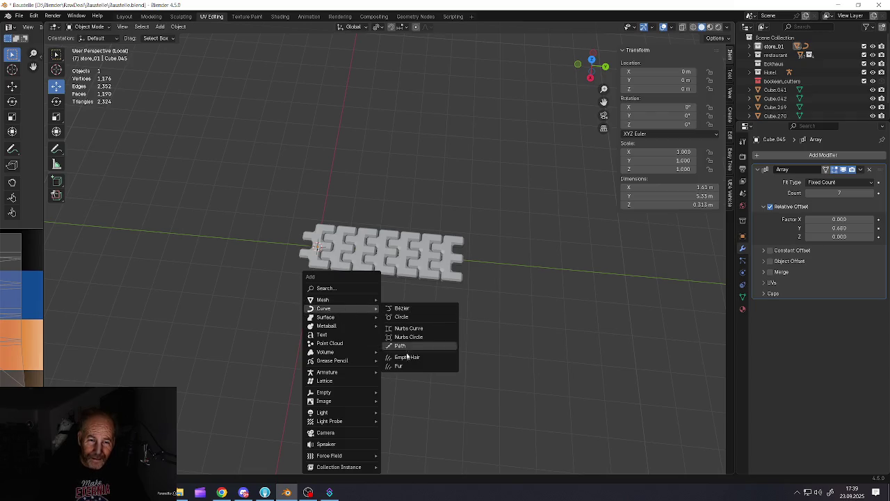
Add a NURBS path at the origin and rotate it 90° about Z
click(400, 346)
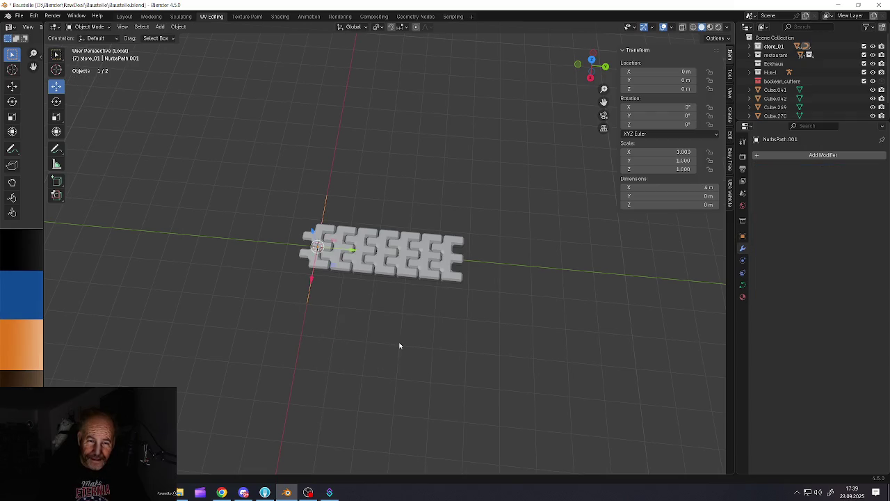
scroll(363, 263, up, 2)
middle_drag(363, 263, 375, 292)
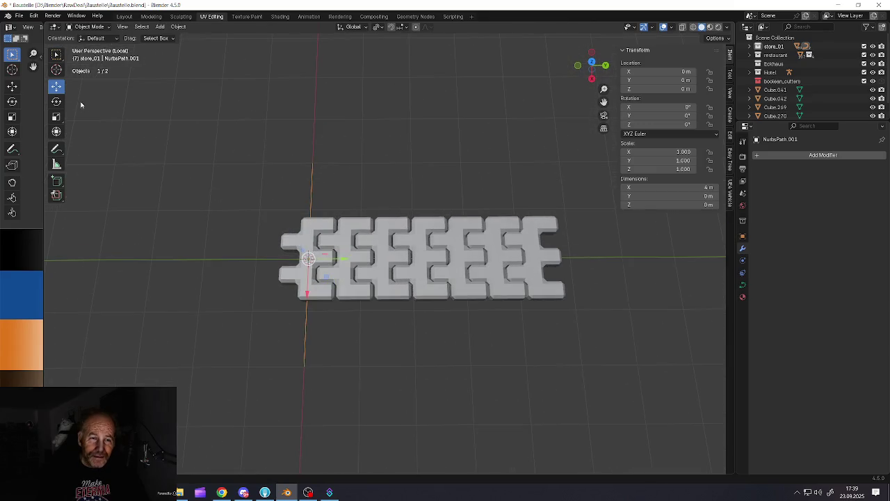
click(57, 102)
drag(290, 288, 387, 380)
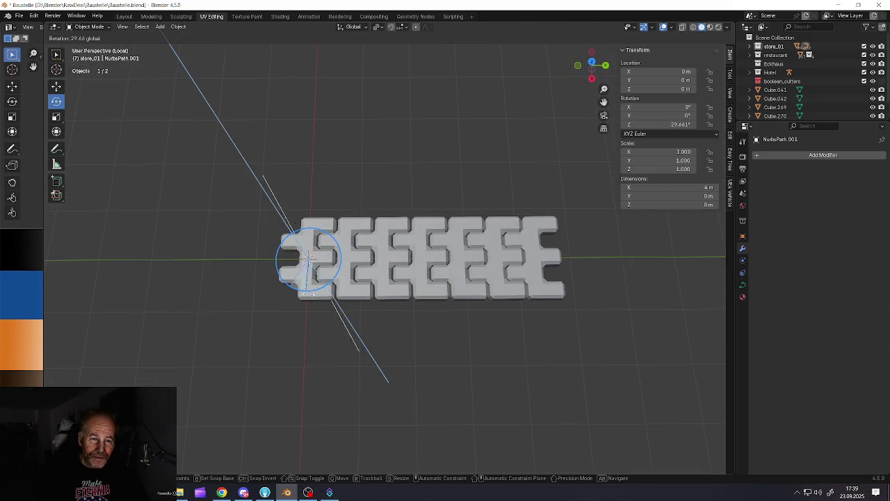
middle_drag(328, 304, 340, 292)
Scale the path to 3.809 so it spans about 15.2 m
key(s)
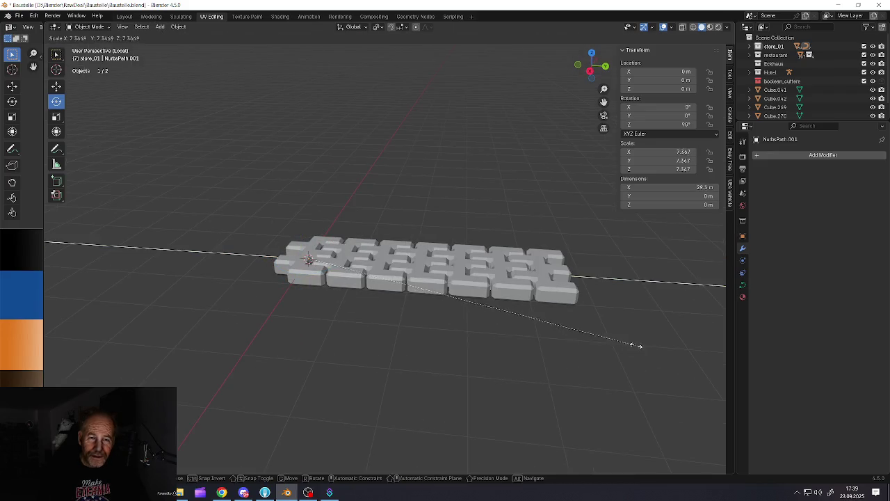
click(629, 342)
scroll(568, 299, down, 3)
middle_drag(568, 299, 616, 397)
key(s)
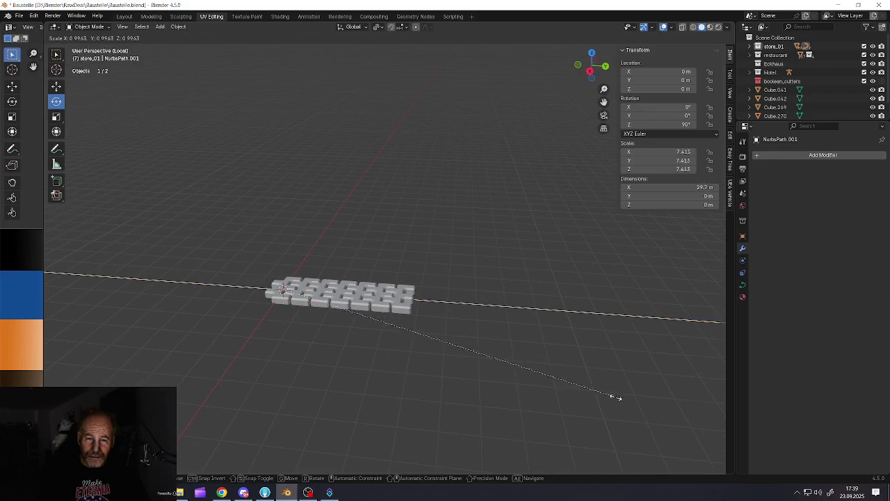
click(465, 337)
middle_drag(465, 337, 272, 304)
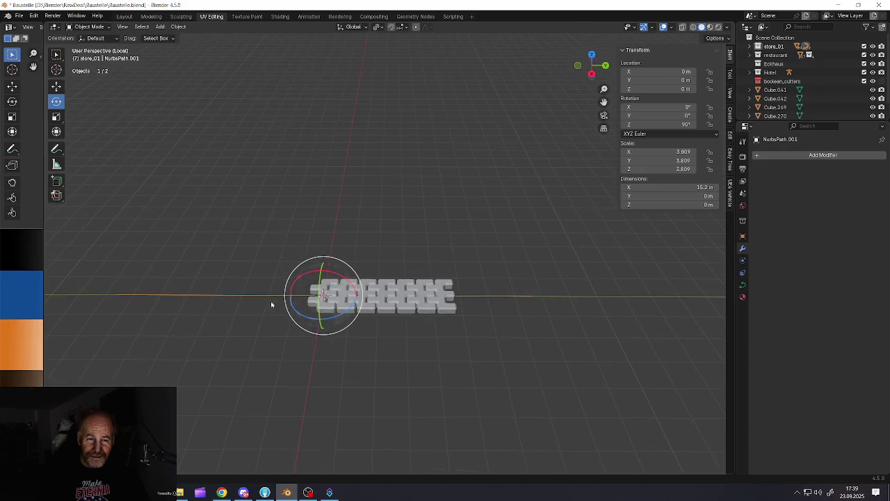
Slide all the path's control points along X beside the tread strip
key(Tab)
key(Tab)
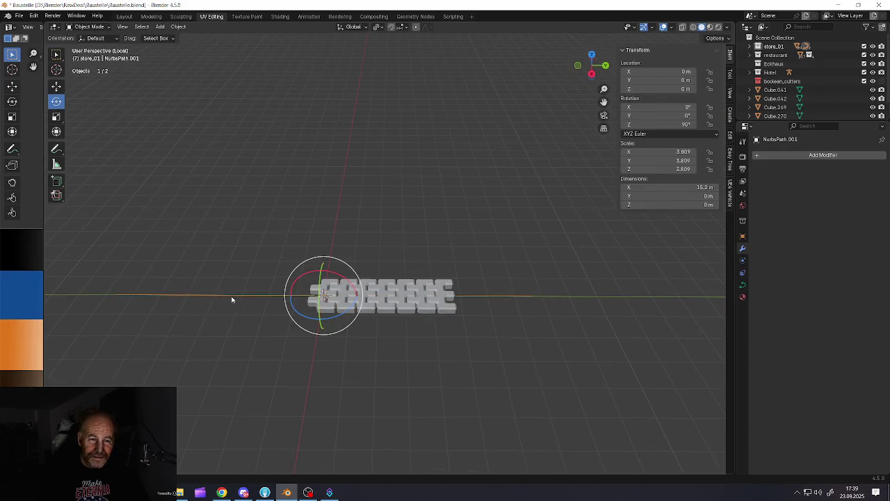
key(Tab)
key(g)
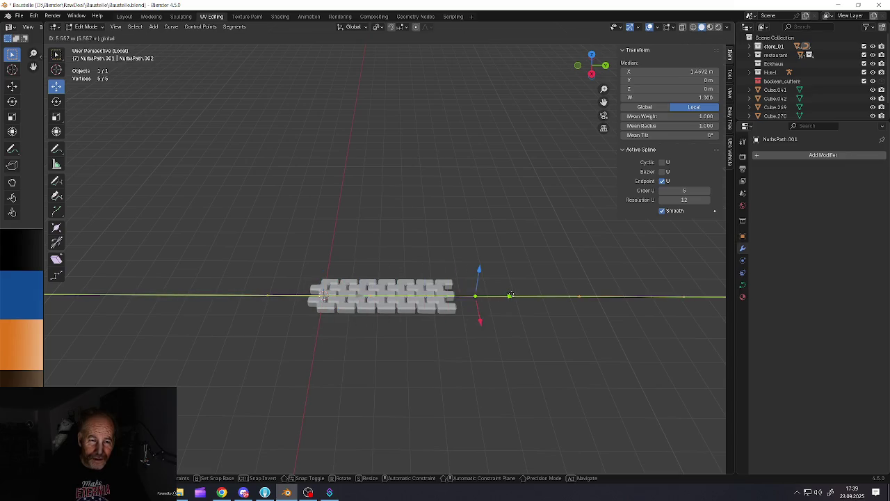
click(568, 297)
key(Tab)
middle_drag(486, 304, 437, 308)
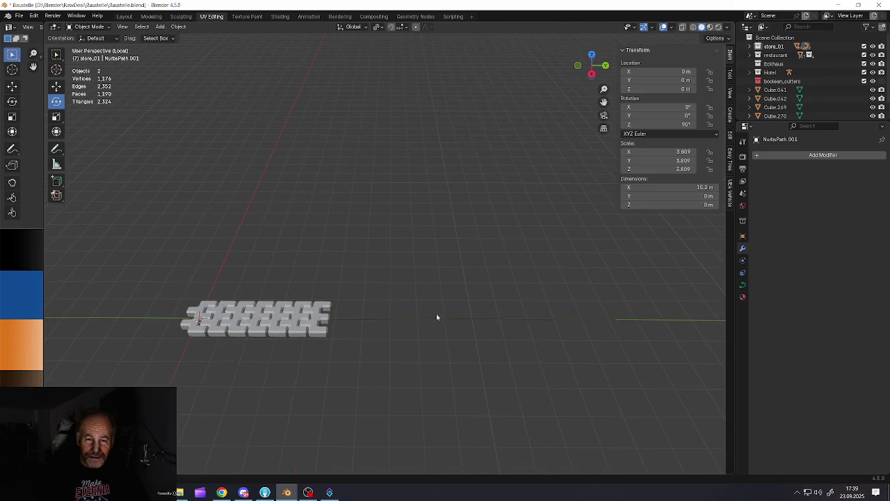
Raise and reposition the path's far end point so it curves upward to 5.11 m
key(Tab)
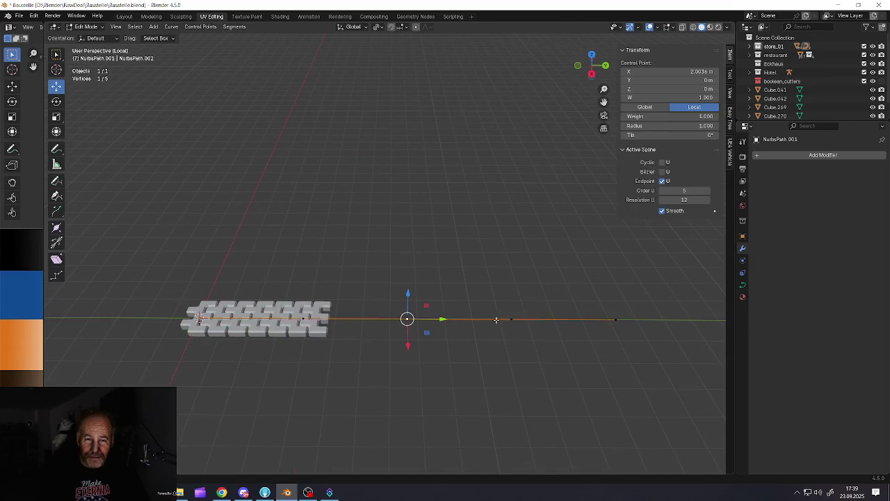
click(511, 319)
click(625, 319)
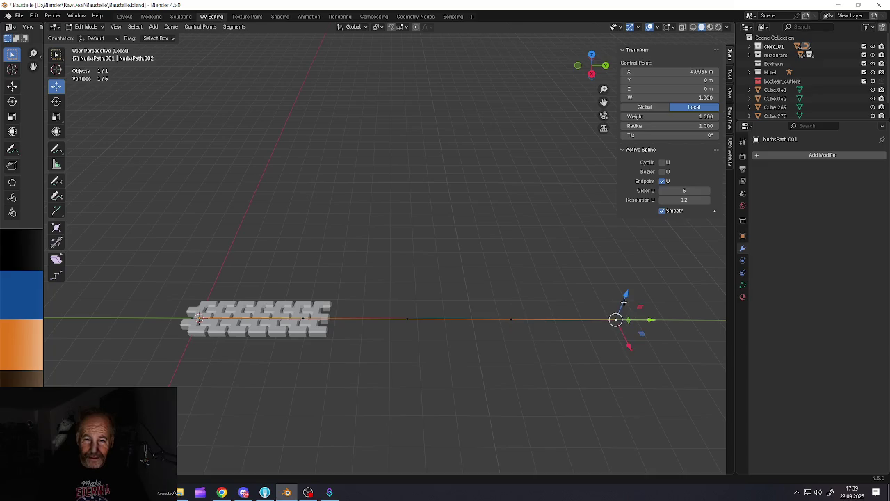
key(g)
key(z)
click(619, 253)
key(g)
key(y)
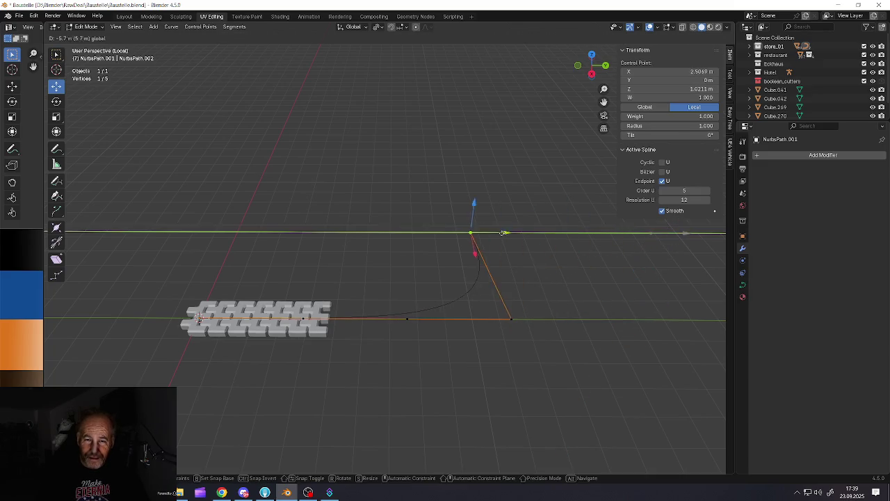
click(491, 233)
key(g)
key(z)
click(494, 164)
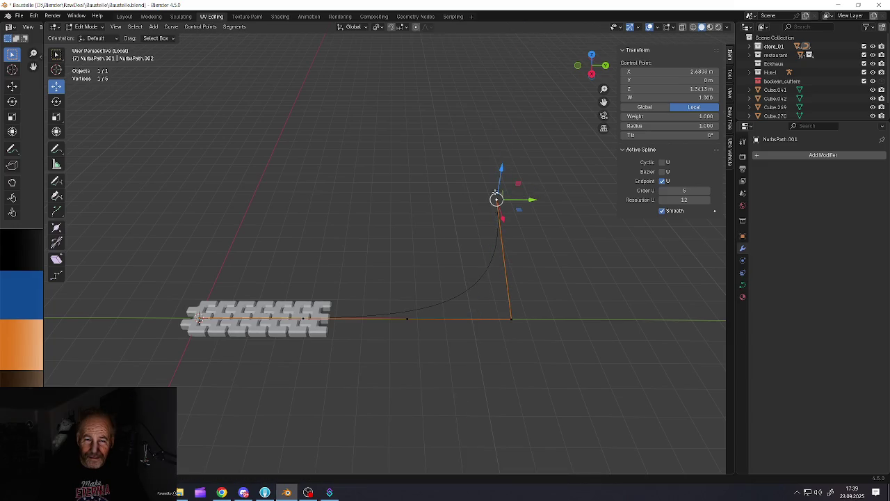
key(Tab)
scroll(406, 279, up, 3)
Apply rotation and scale to NurbsPath.001
scroll(397, 285, up, 2)
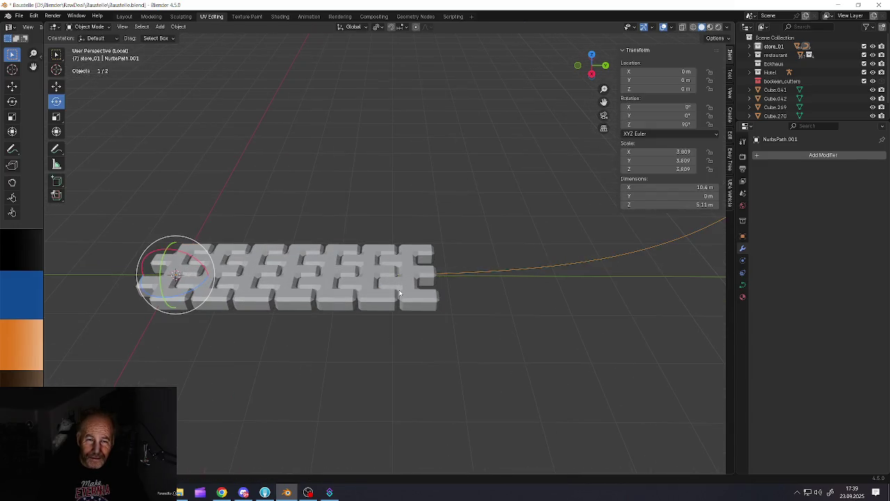
click(400, 290)
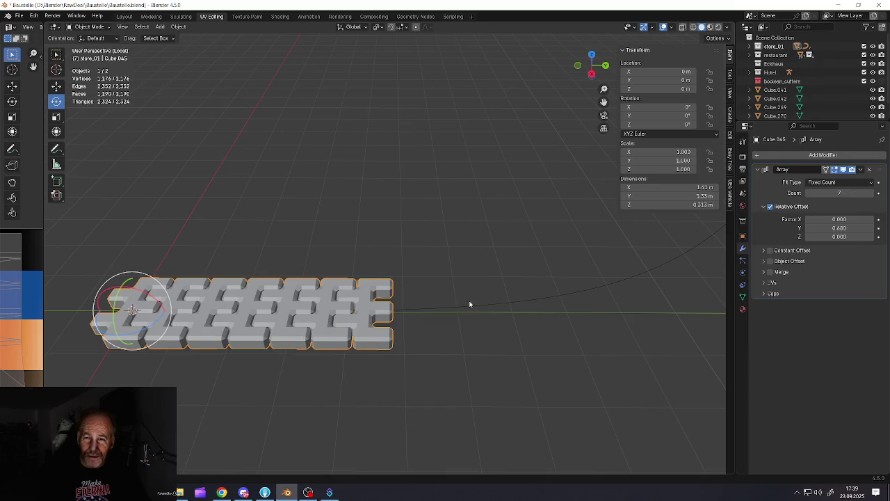
click(576, 297)
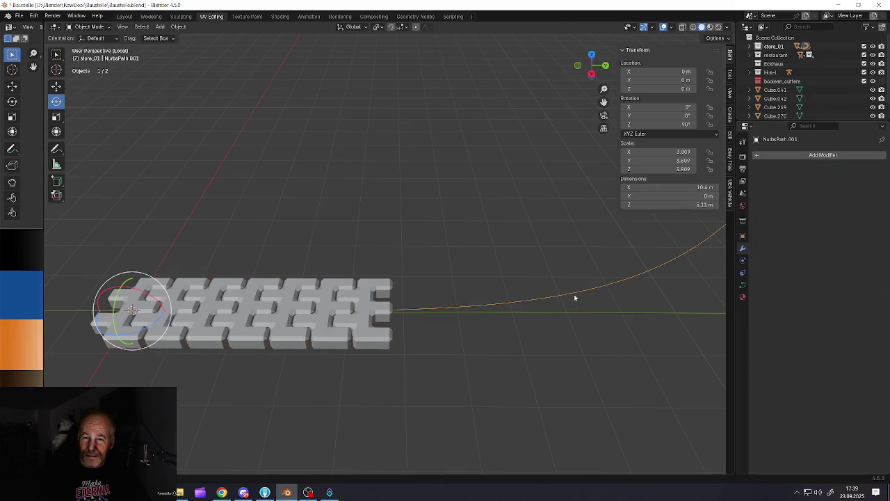
key(ctrl+a)
click(575, 297)
Add a Curve modifier to the path by mistake, then remove it
click(388, 295)
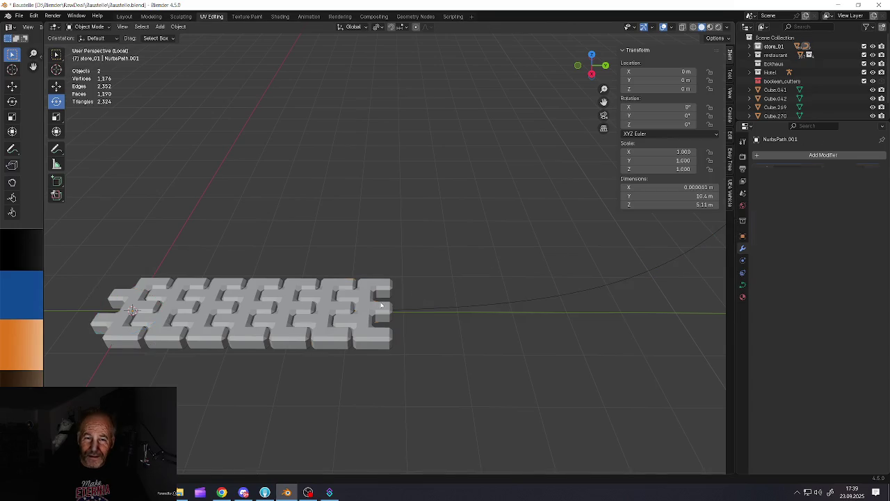
click(547, 291)
click(758, 156)
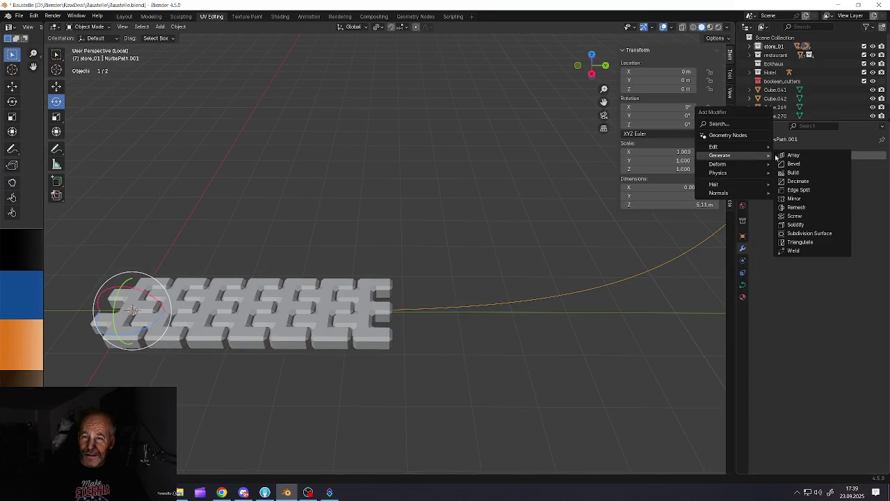
click(791, 180)
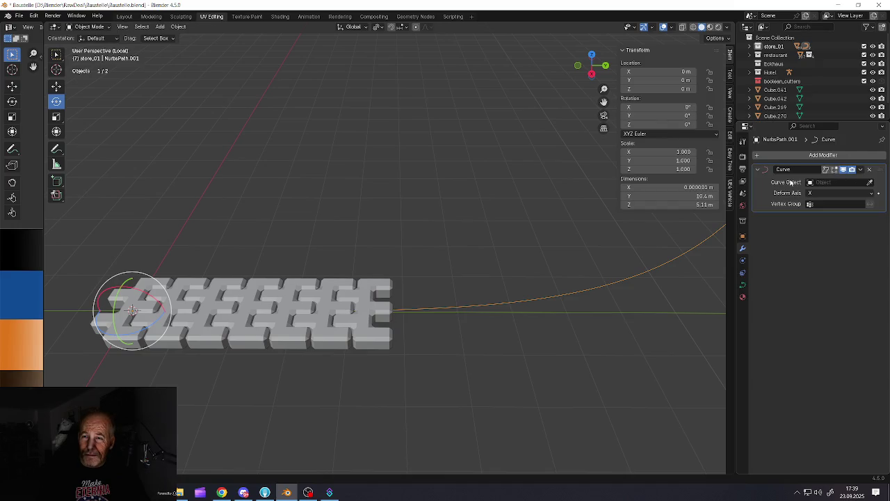
click(569, 296)
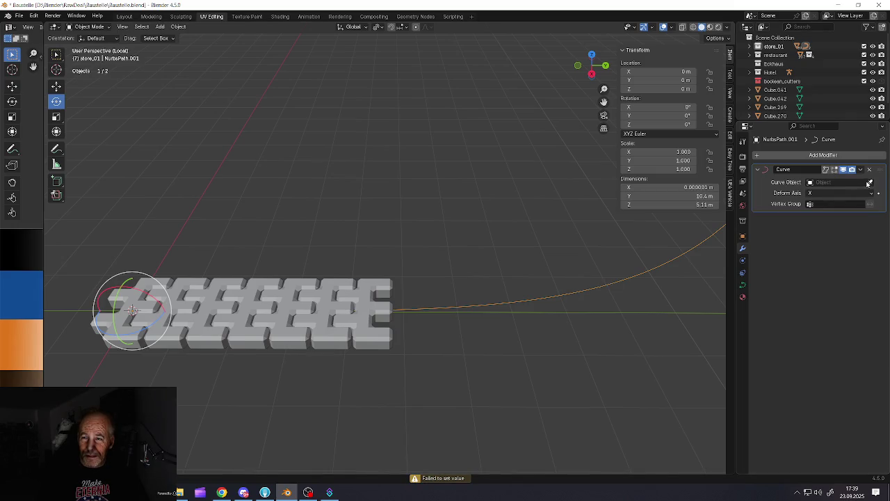
click(612, 282)
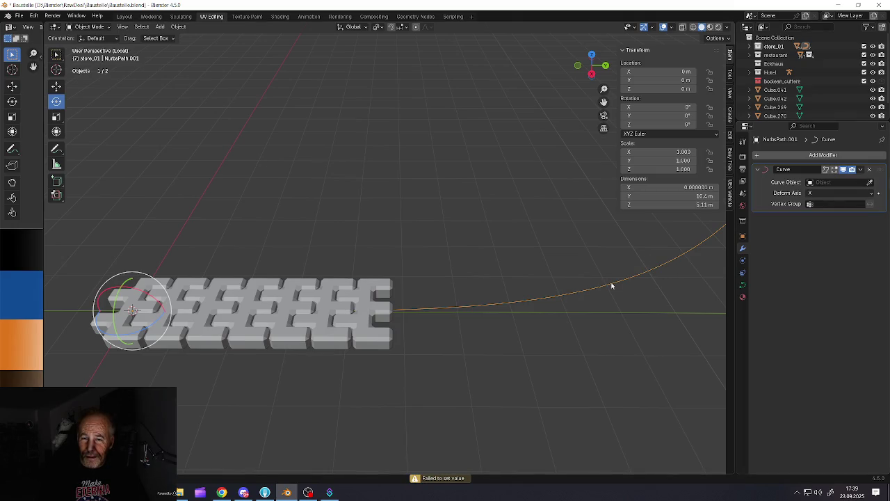
click(869, 170)
Add a Curve deform modifier to Cube.045 below its Array modifier
click(293, 311)
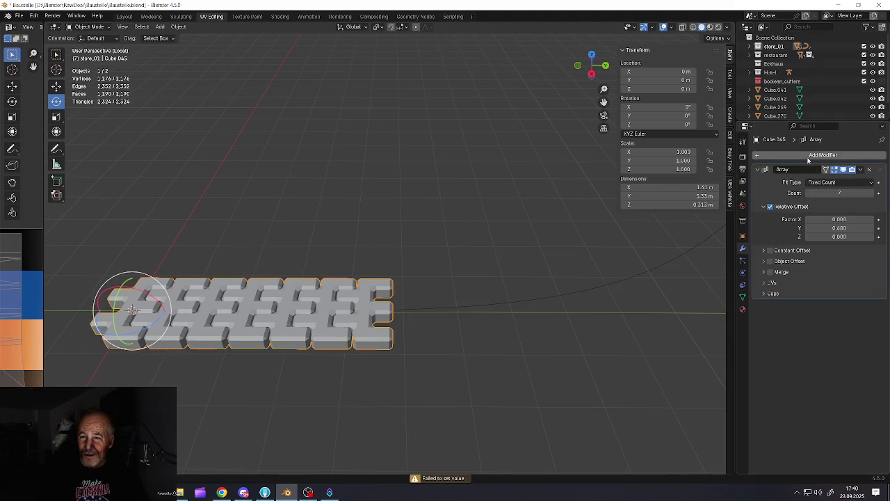
click(777, 155)
mouse_move(767, 157)
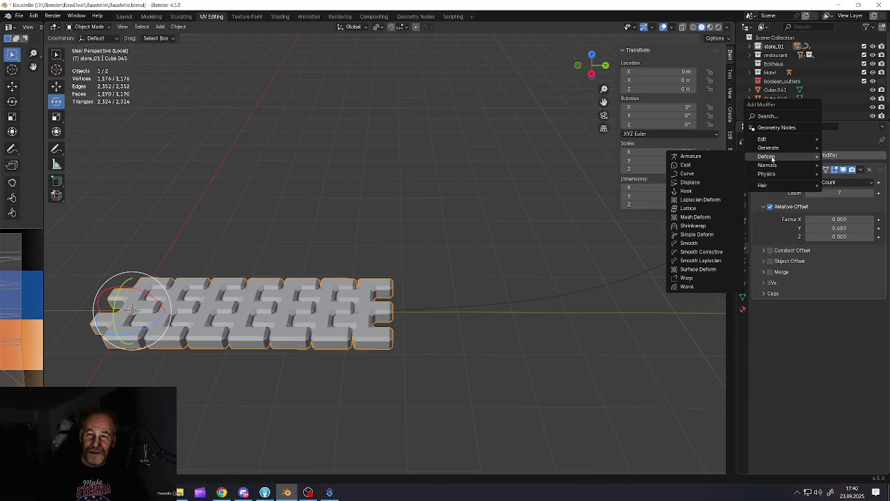
click(688, 174)
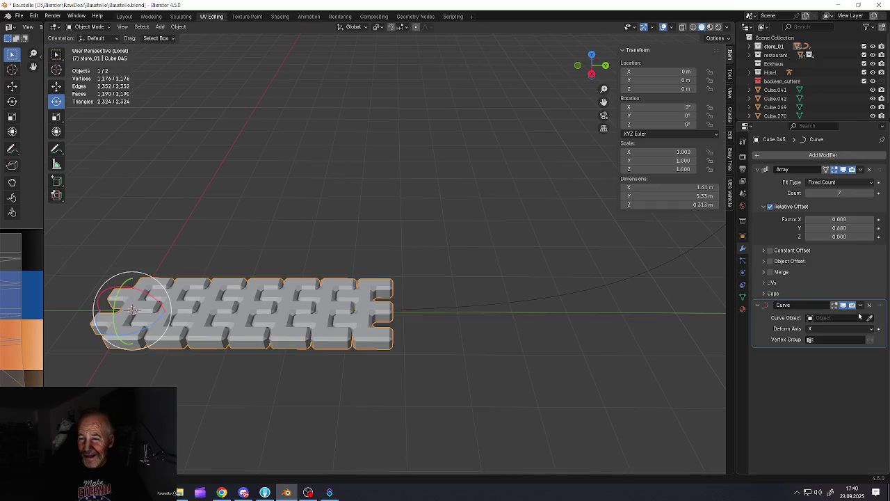
Make NurbsPath.001 the Curve modifier's target, then trial a −90° Z rotation of Cube.045 and undo it
click(504, 304)
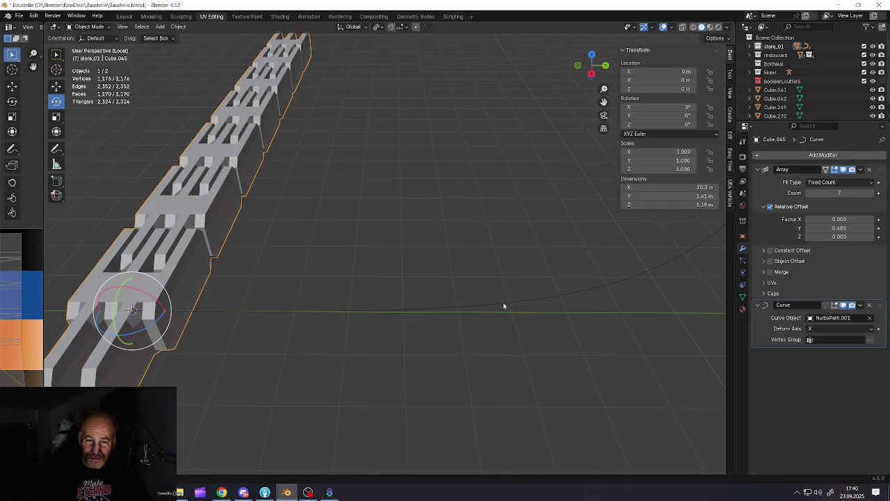
key(KP_Decimal)
scroll(488, 286, up, 2)
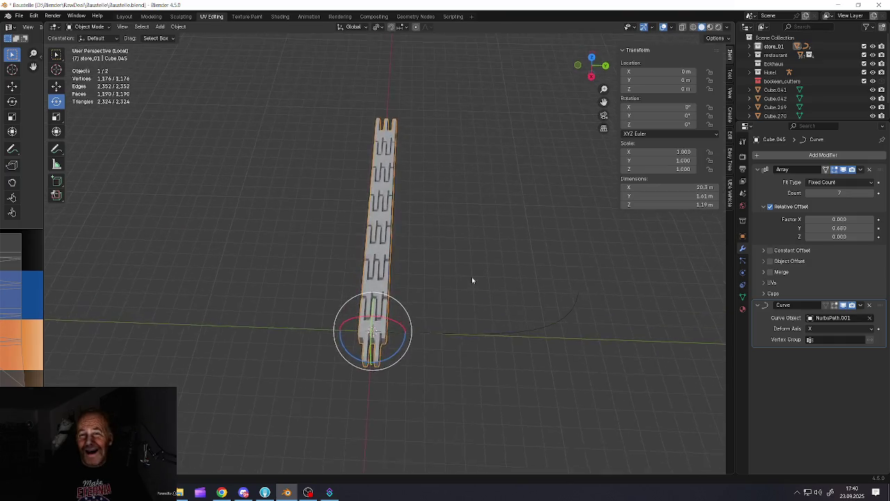
scroll(473, 274, up, 2)
drag(409, 336, 360, 356)
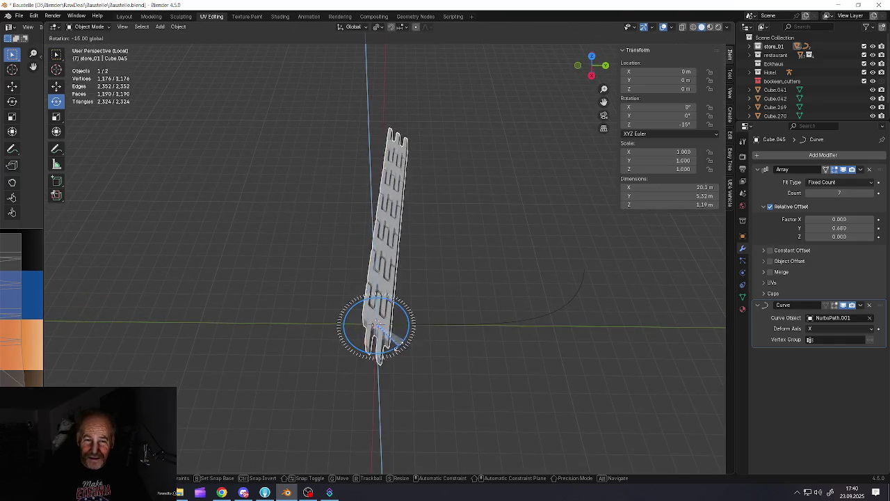
middle_drag(357, 359, 416, 325)
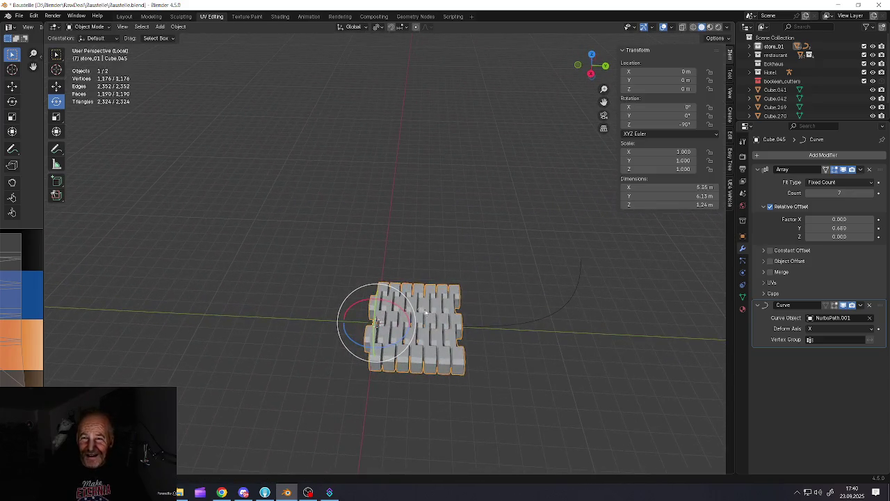
key(ctrl+z)
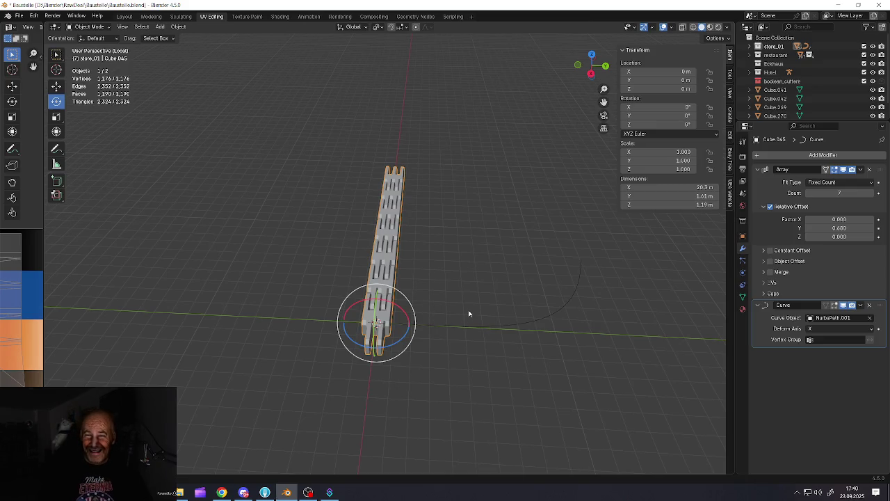
Rotate NurbsPath.001 75° on Z and turn Cube.045 to −65° on Z
mouse_move(468, 313)
middle_down()
mouse_move(455, 293)
mouse_move(415, 290)
mouse_move(429, 300)
mouse_move(426, 283)
mouse_move(445, 287)
middle_up()
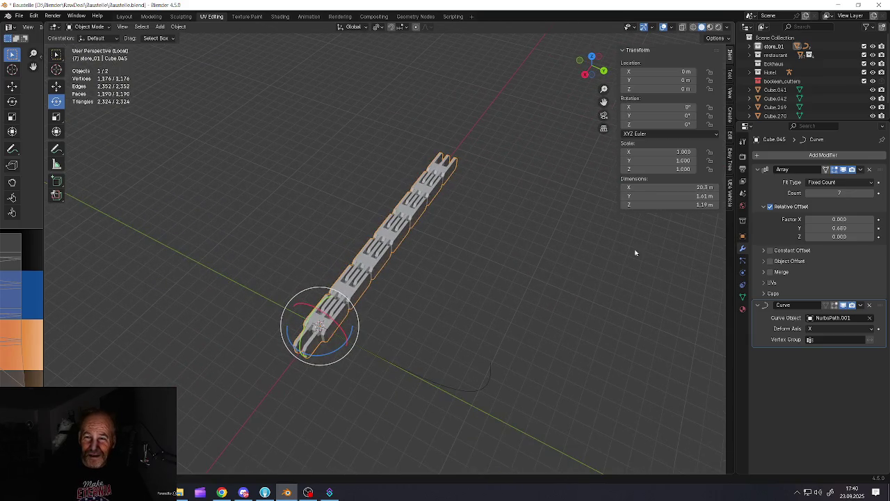
mouse_move(400, 332)
middle_down()
mouse_move(374, 313)
mouse_move(309, 324)
mouse_move(292, 341)
mouse_move(325, 346)
middle_up()
click(290, 332)
drag(292, 355, 301, 317)
click(301, 316)
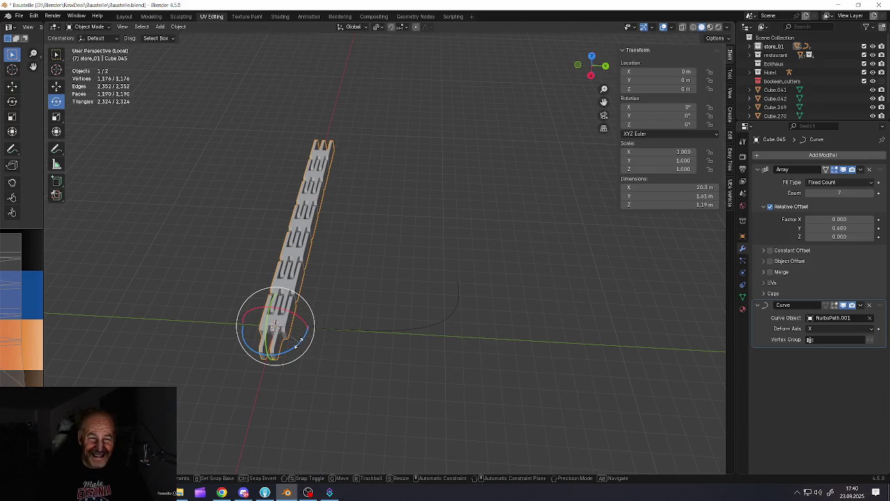
mouse_move(300, 341)
mouse_down()
mouse_move(275, 357)
mouse_move(273, 325)
mouse_up()
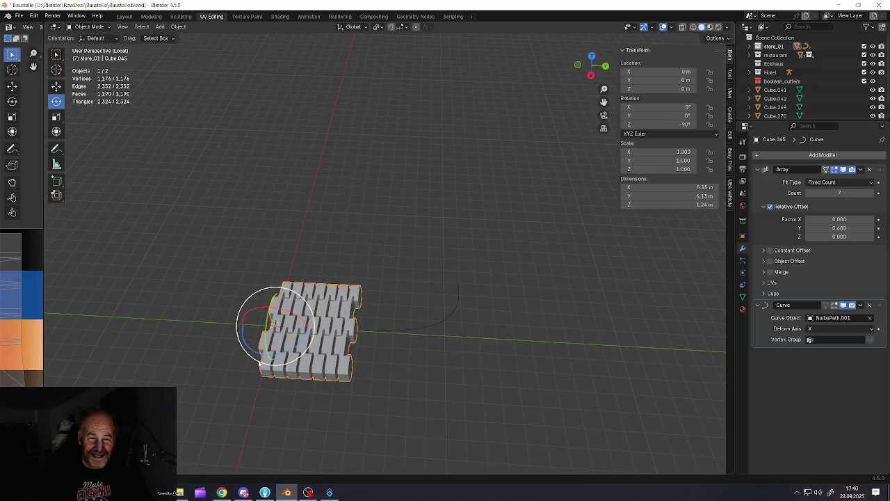
mouse_move(273, 327)
middle_down()
mouse_move(347, 360)
mouse_move(421, 297)
middle_up()
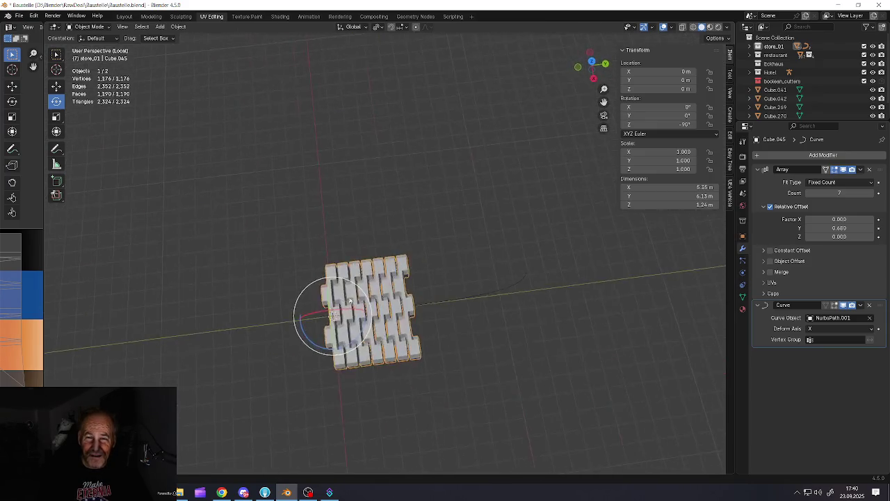
click(439, 317)
middle_drag(471, 320, 437, 295)
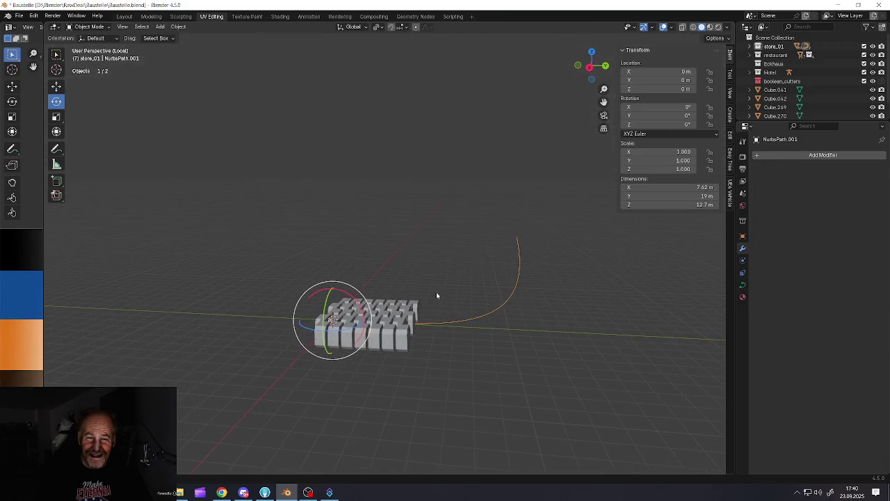
click(362, 340)
key(ctrl+a)
click(348, 340)
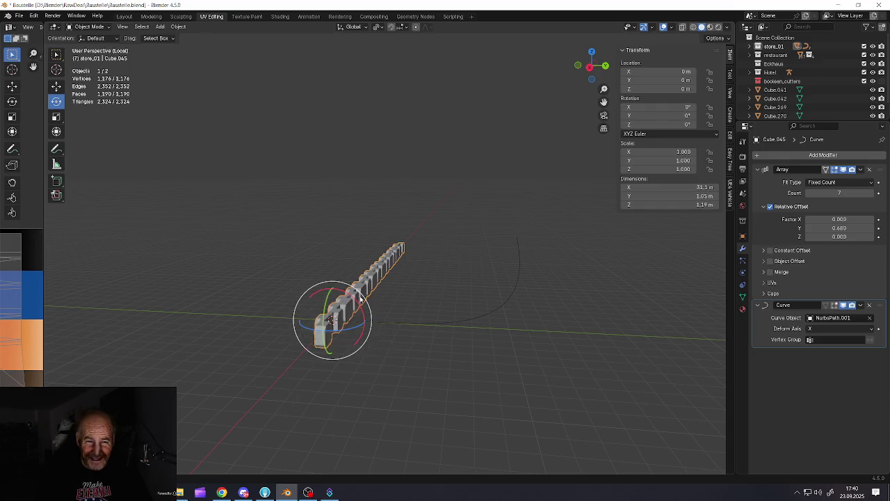
mouse_move(348, 340)
middle_down()
mouse_move(361, 351)
mouse_move(368, 341)
middle_up()
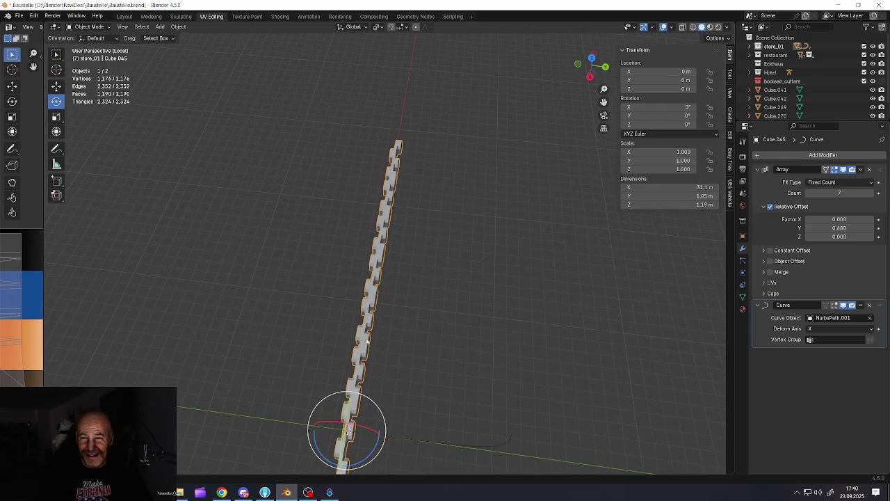
key(ctrl+z)
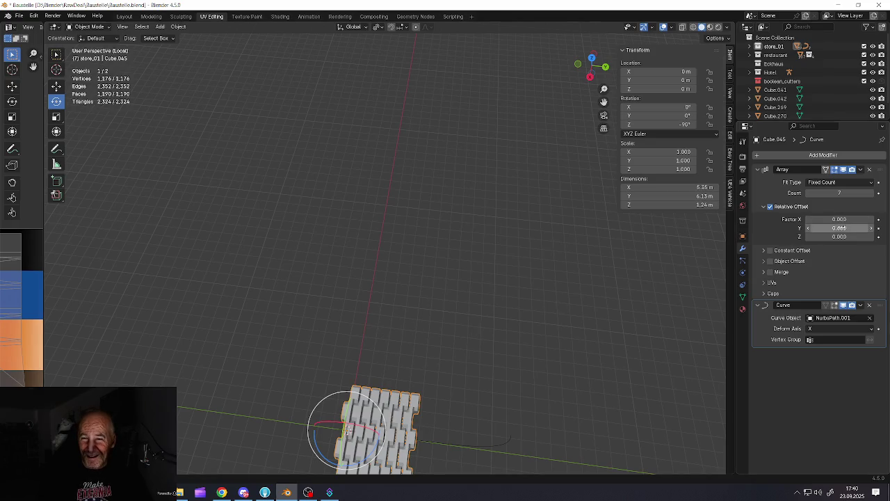
mouse_move(840, 228)
mouse_down()
mouse_move(869, 227)
mouse_move(827, 227)
mouse_up()
shift+middle_drag(550, 336, 423, 224)
scroll(409, 345, up, 3)
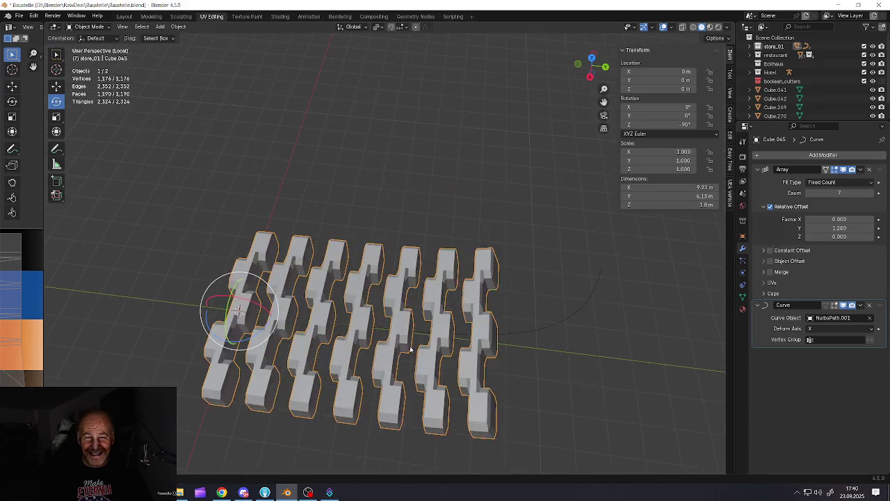
middle_drag(409, 346, 399, 322)
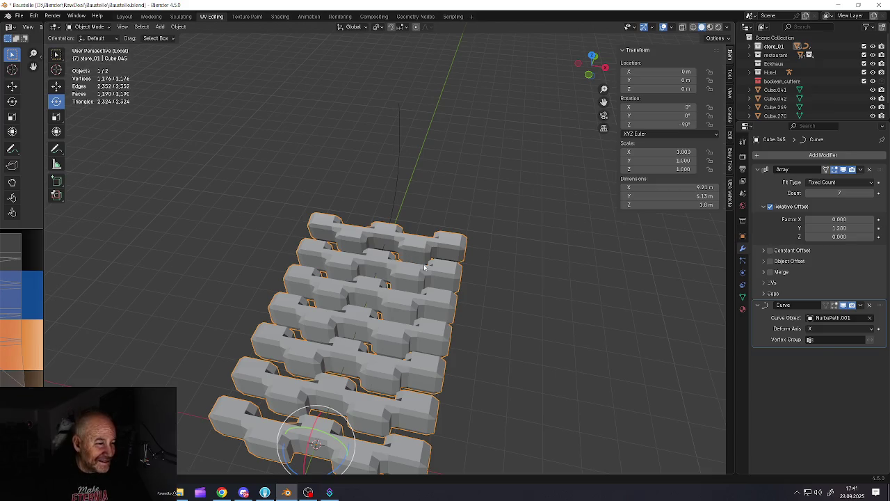
middle_drag(425, 266, 340, 282)
key(ctrl+z)
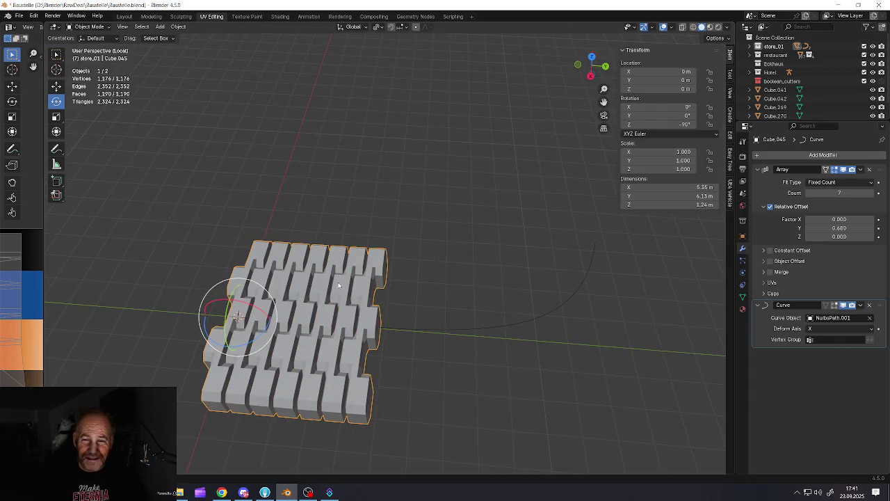
middle_drag(371, 304, 391, 277)
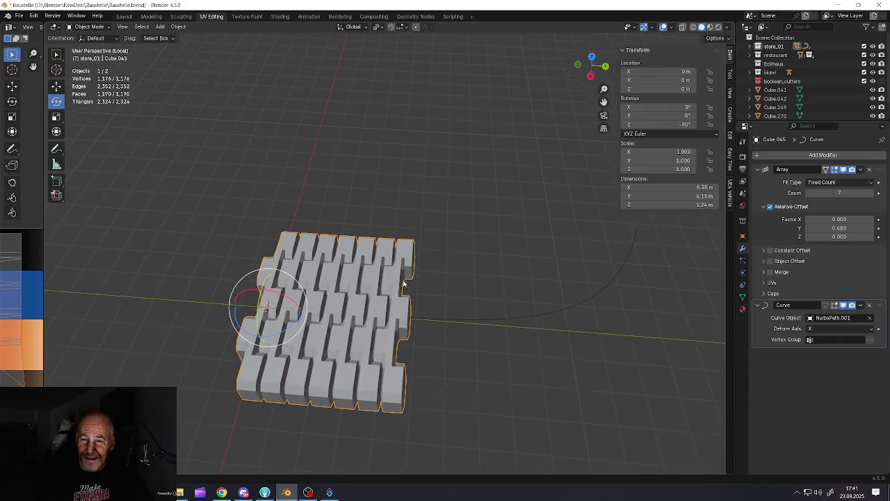
click(445, 333)
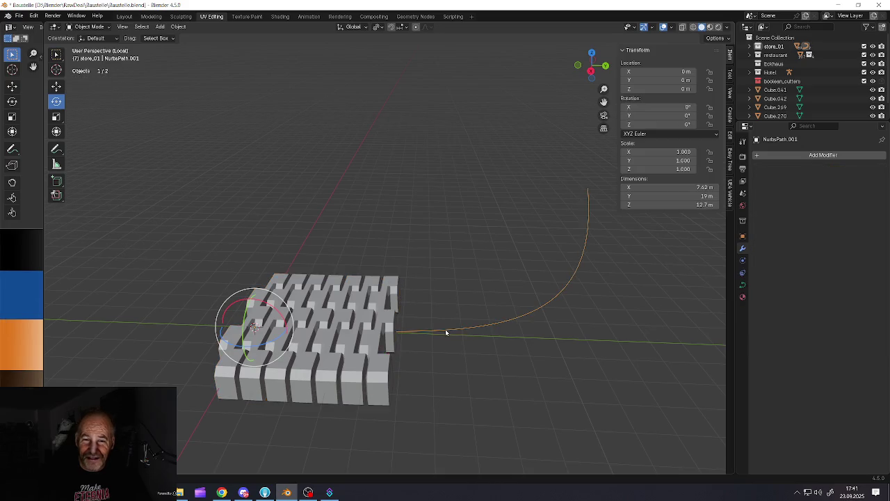
click(365, 344)
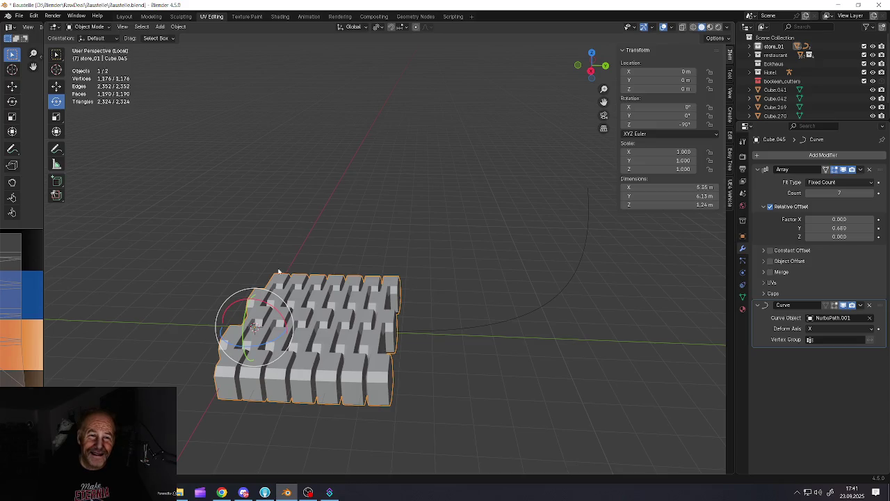
Try the Curve modifier deform axes Y, Z, −X and X on Cube.045
click(871, 328)
click(818, 353)
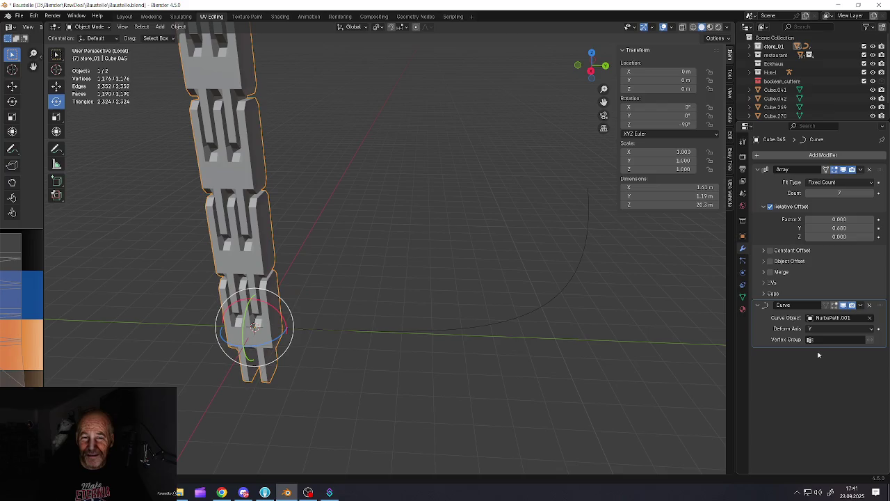
click(859, 329)
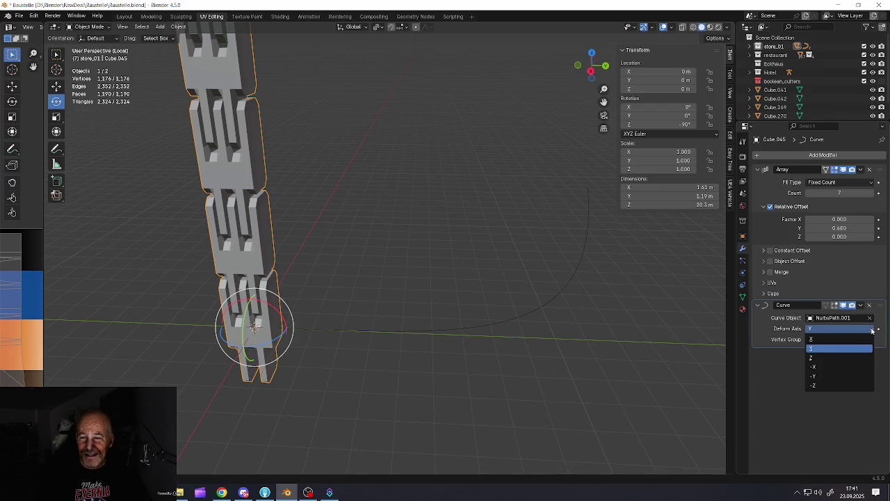
click(817, 362)
middle_drag(319, 288, 363, 299)
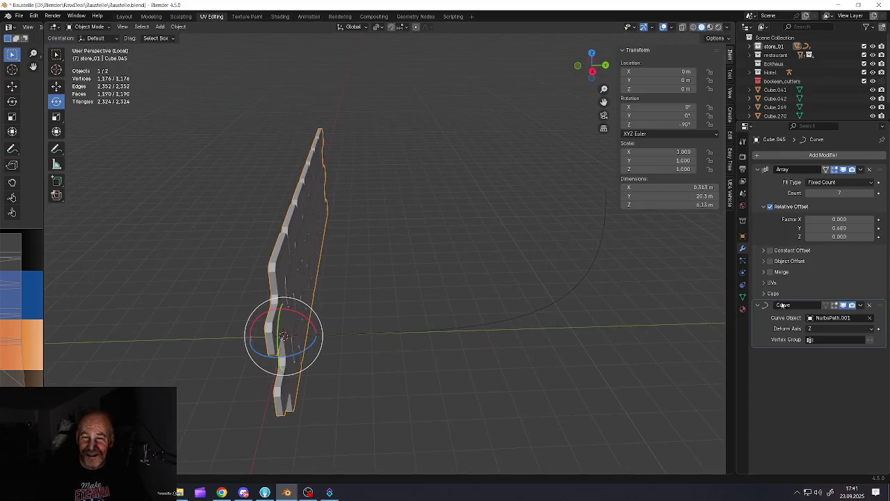
click(825, 328)
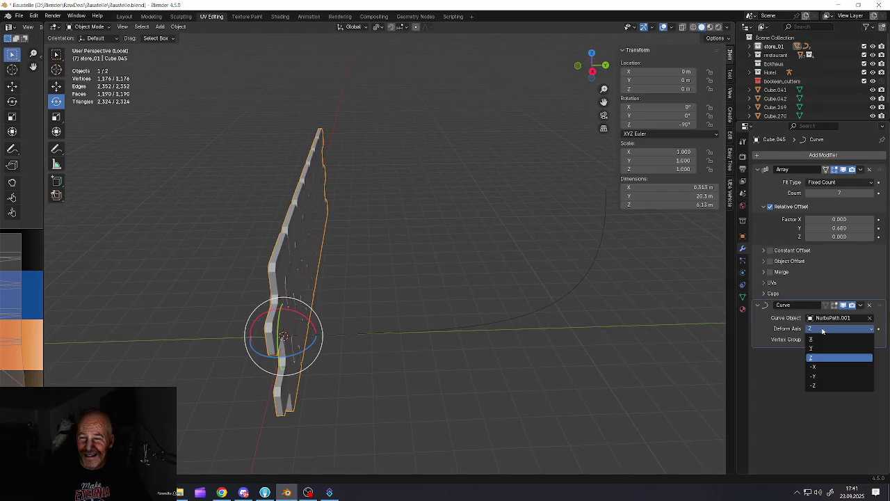
click(825, 369)
click(822, 328)
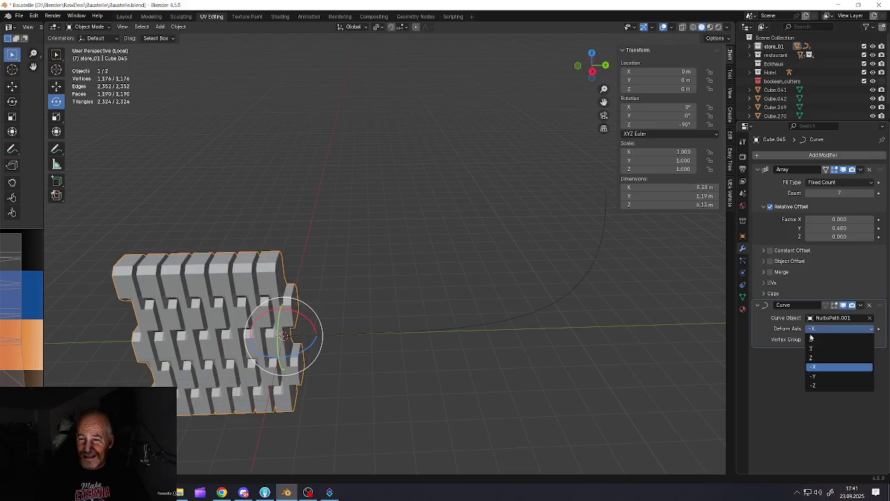
click(809, 339)
middle_drag(489, 302, 487, 313)
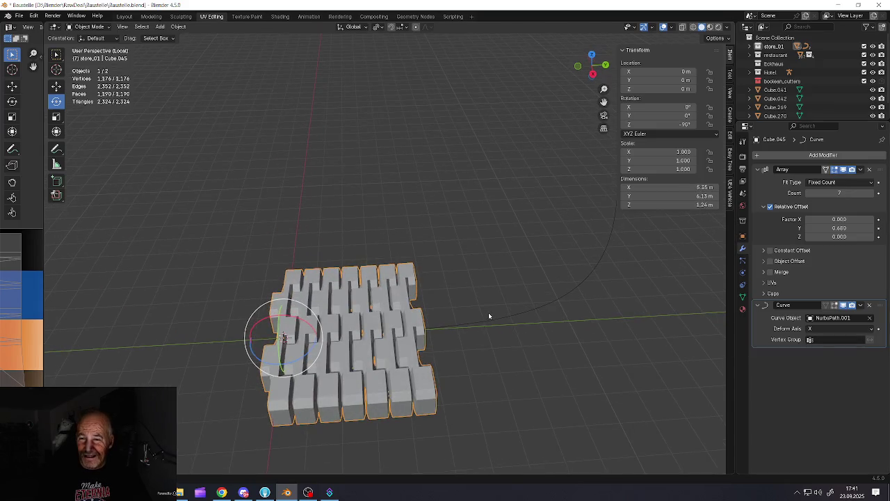
Reset Cube.045's Z rotation to 0° and set the Curve deform axis to −Y
click(670, 125)
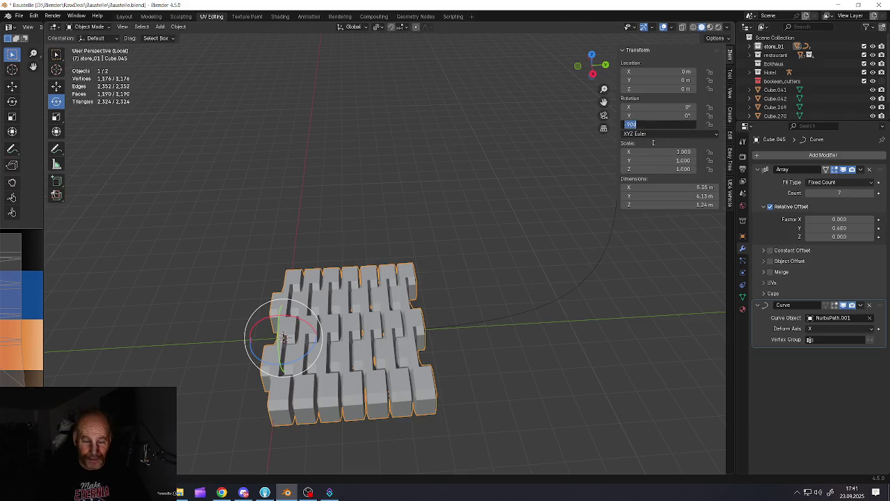
text(0)
key(Return)
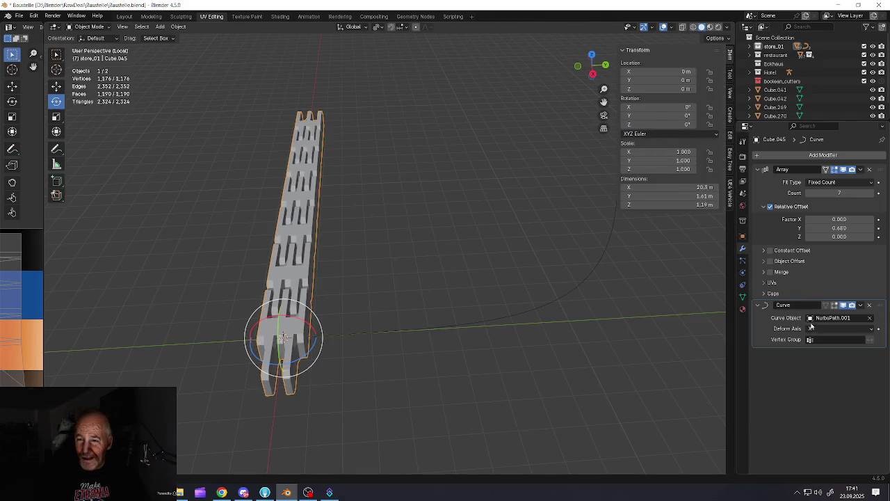
click(815, 329)
click(813, 347)
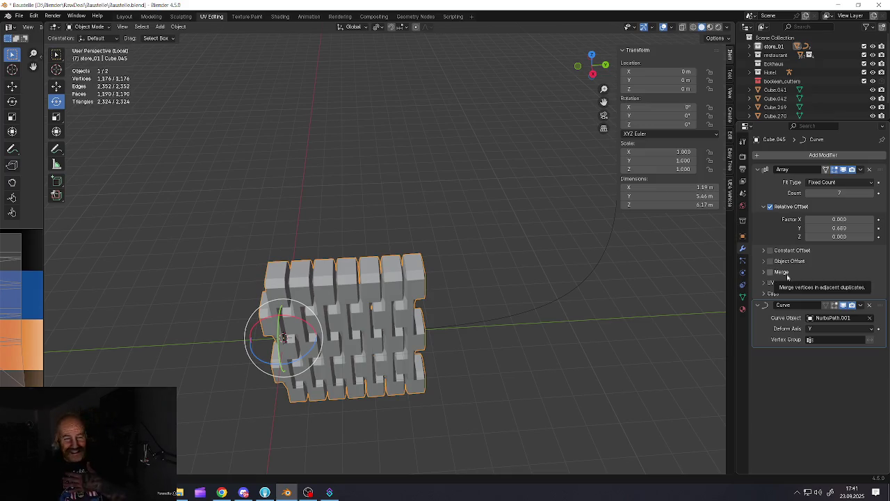
click(816, 329)
click(817, 380)
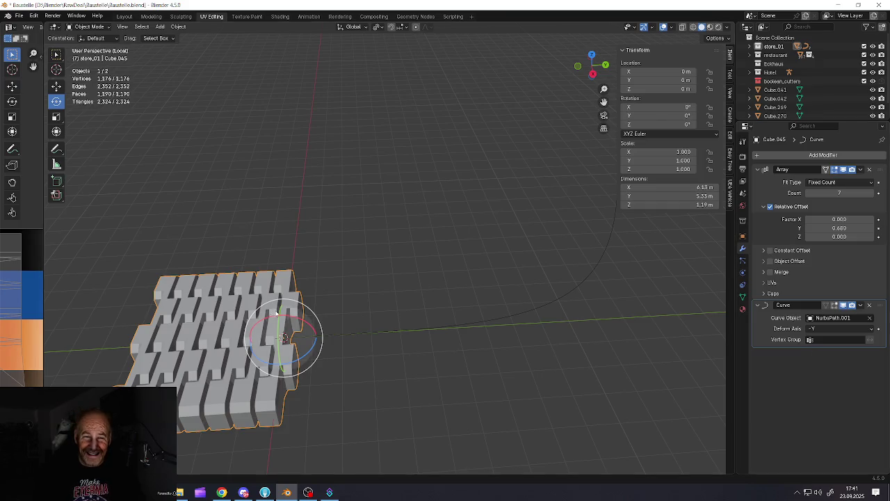
mouse_move(281, 318)
mouse_down()
mouse_move(330, 383)
mouse_move(292, 294)
mouse_move(278, 294)
mouse_up()
key(Escape)
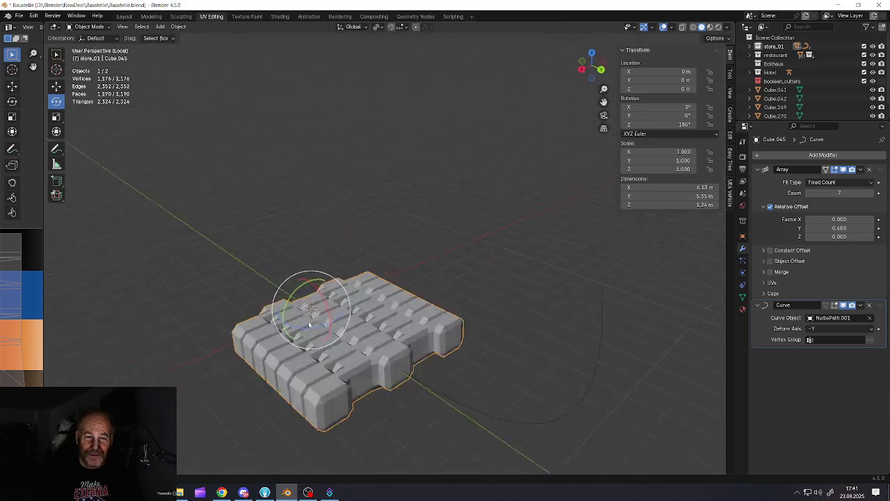
Turn Cube.045 180° on Z and make the Array modifier active
mouse_move(264, 306)
middle_down()
mouse_move(278, 295)
mouse_move(370, 337)
middle_up()
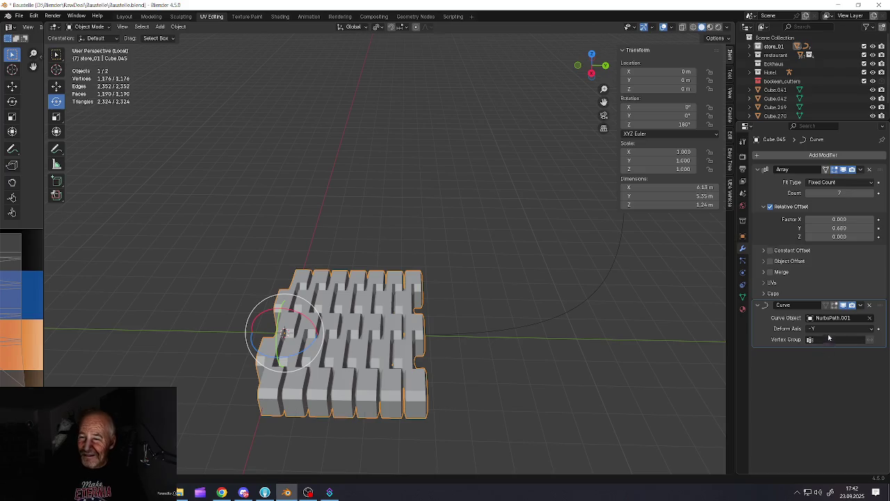
click(807, 306)
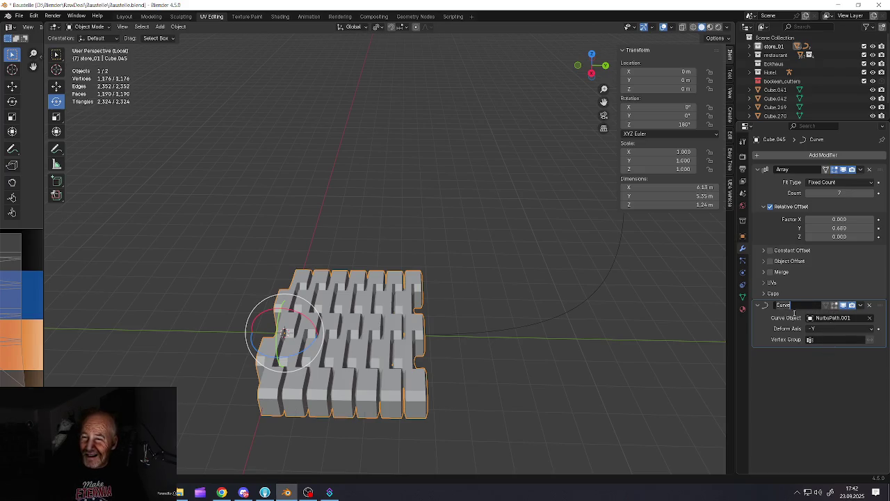
click(766, 263)
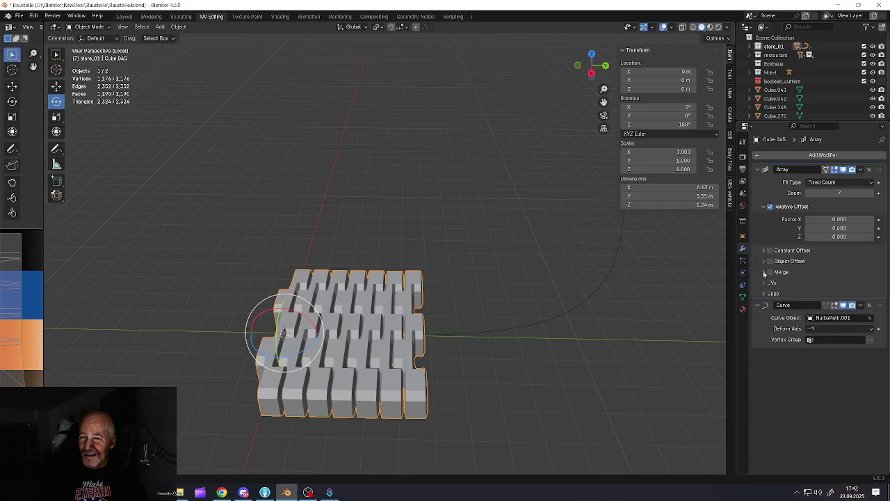
click(764, 272)
click(764, 272)
Lower the Array's UV U offset, then delete the Array modifier
click(764, 283)
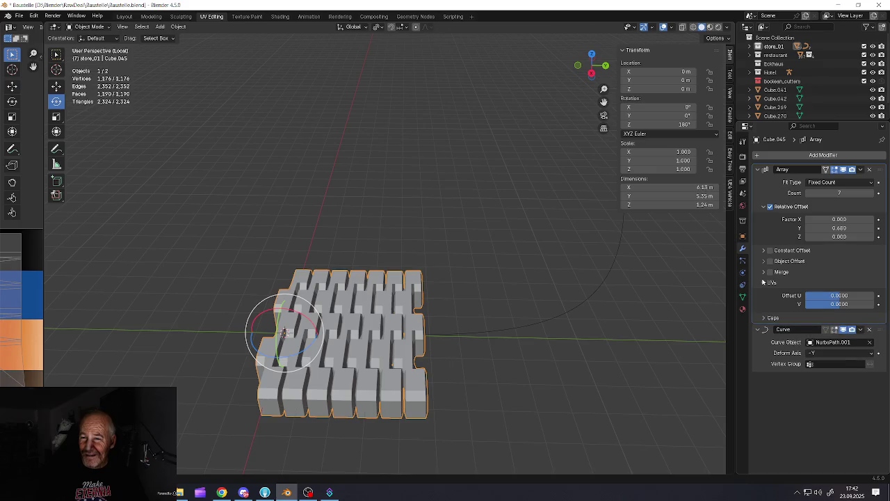
mouse_move(839, 295)
mouse_down()
mouse_move(800, 296)
mouse_move(831, 304)
mouse_up()
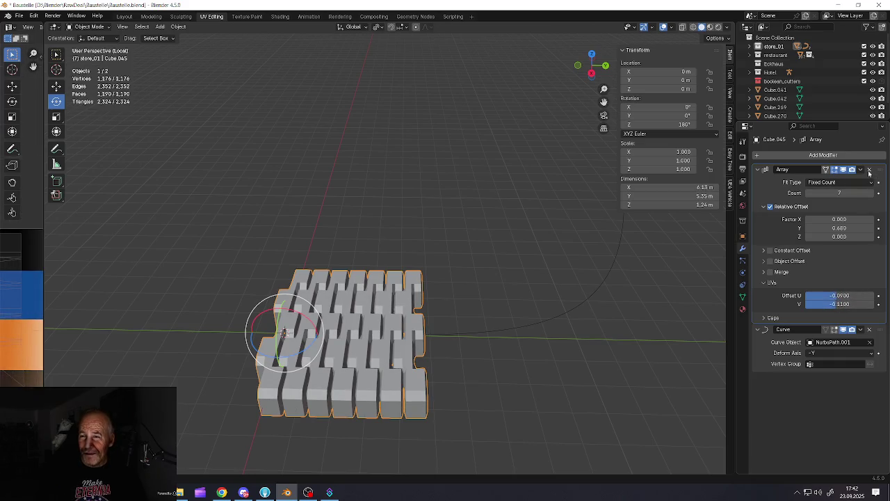
click(868, 170)
Restore the Array, move the Curve modifier above it with deform axis Y, then remove the Array
middle_drag(372, 352, 340, 295)
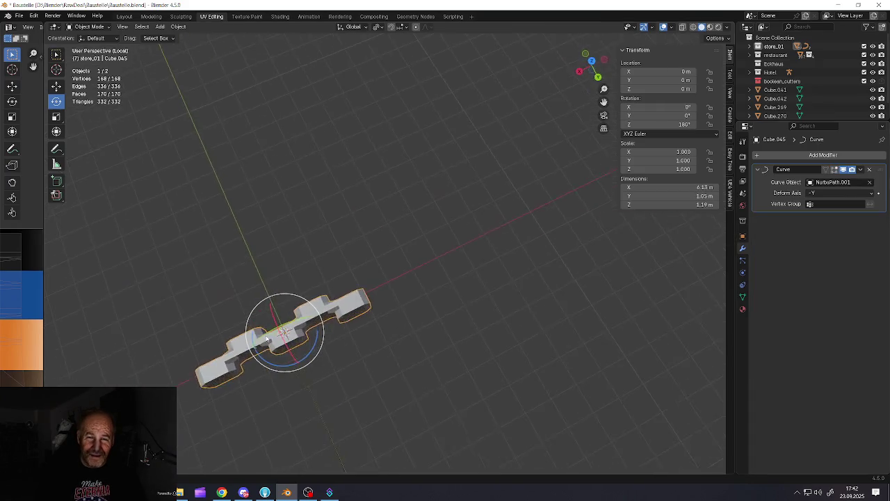
key(ctrl+z)
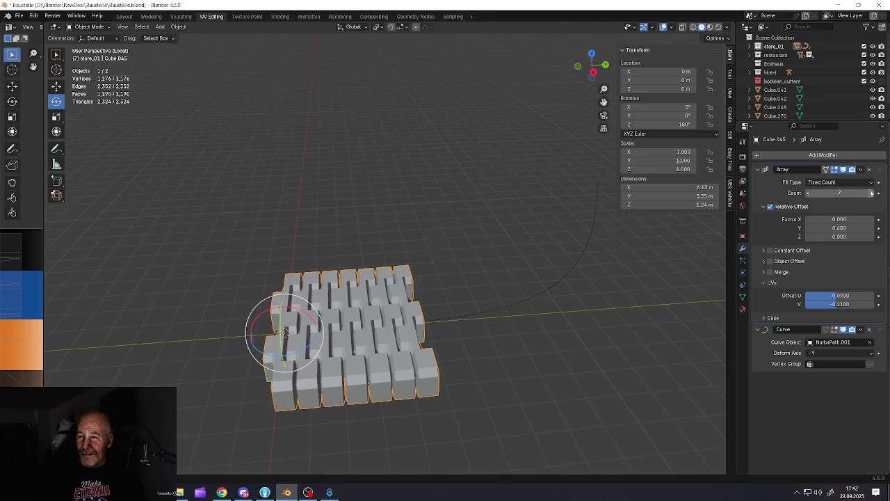
drag(880, 330, 861, 171)
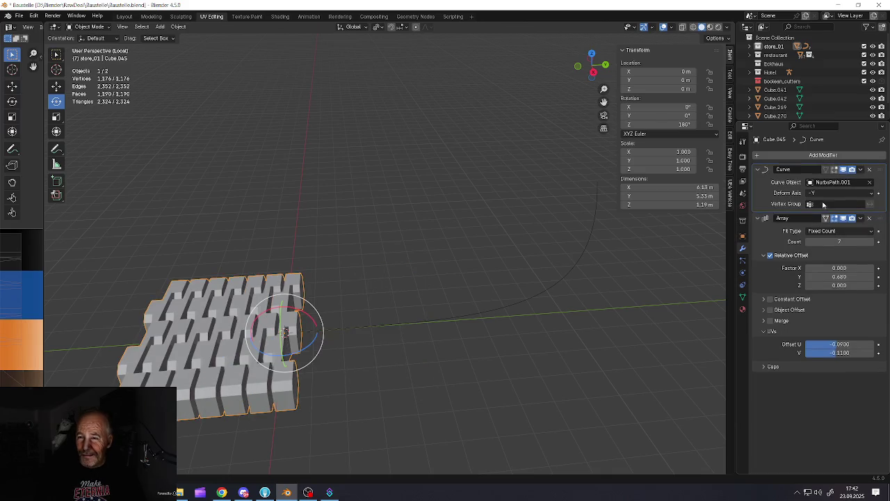
click(823, 194)
click(811, 211)
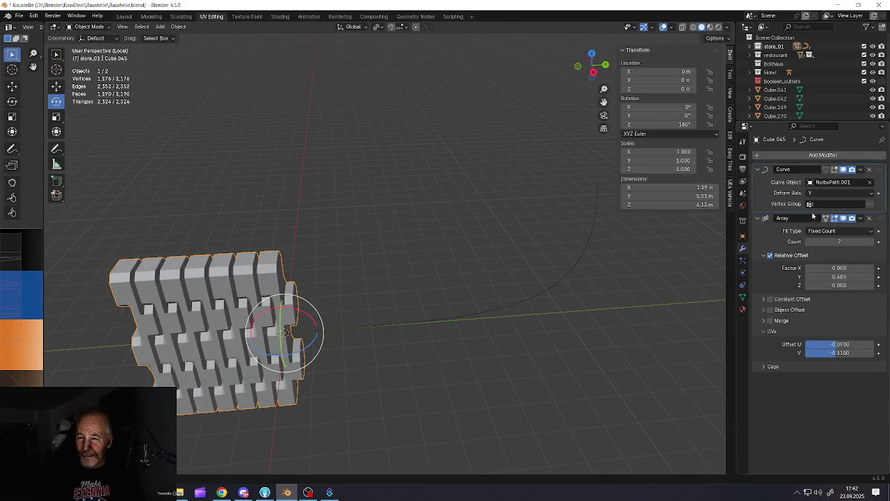
click(869, 218)
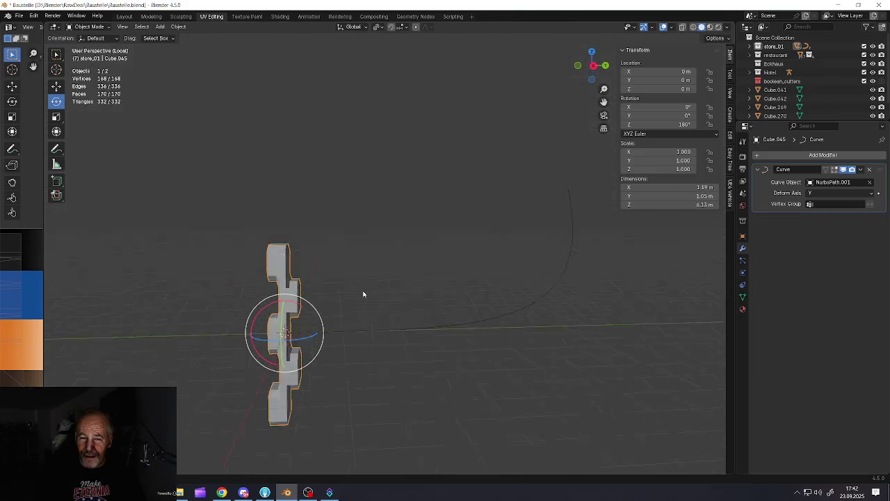
Inspect the single upright column, then undo to bring the Array modifier back
middle_drag(363, 294, 368, 292)
scroll(283, 340, up, 4)
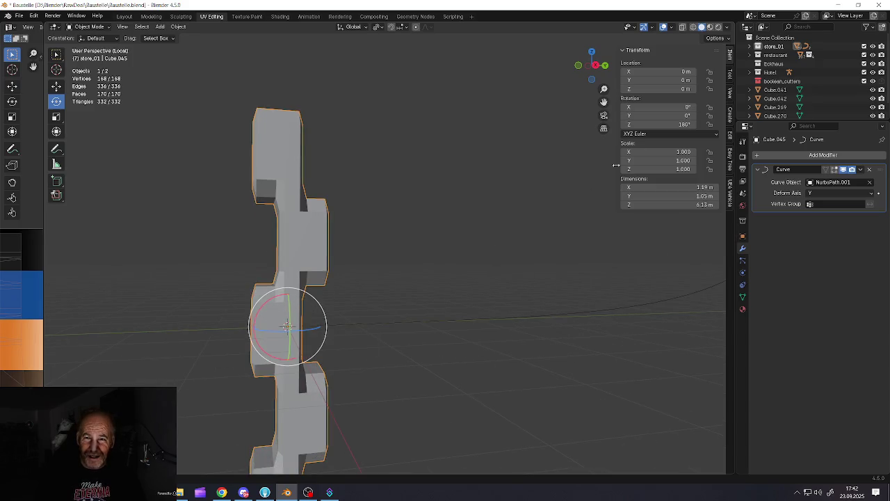
middle_drag(283, 340, 450, 330)
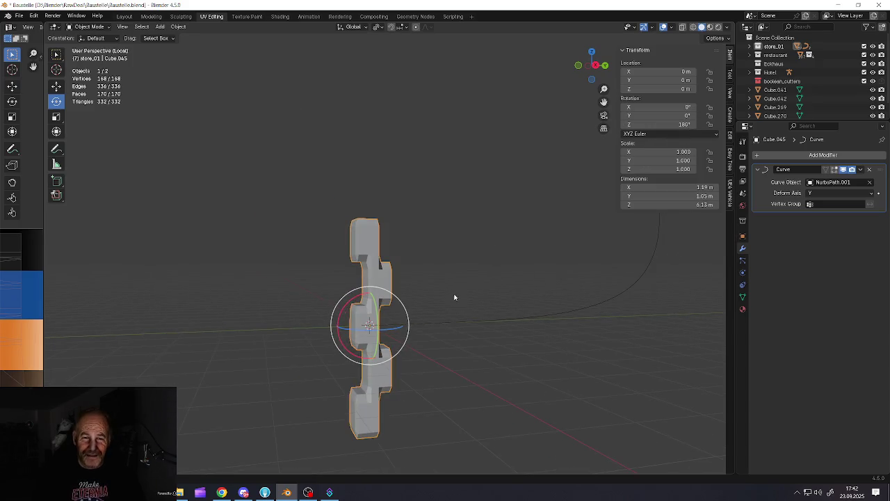
middle_drag(454, 297, 441, 308)
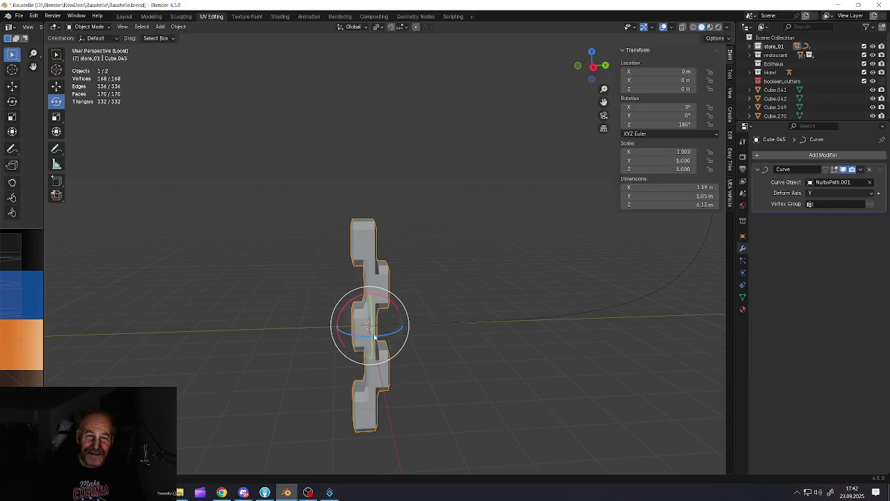
key(ctrl+z)
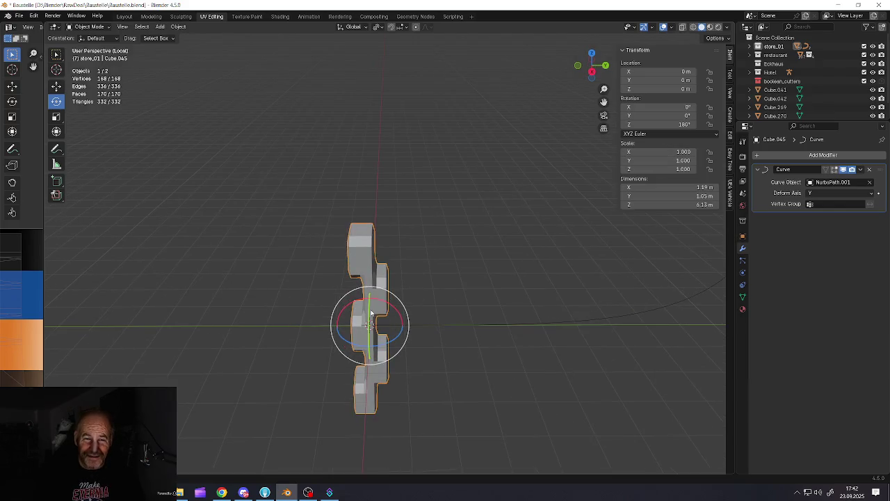
Undo back to the earlier arrayed tread block and briefly check its mesh in Edit Mode
key(ctrl+z)
key(ctrl+z)
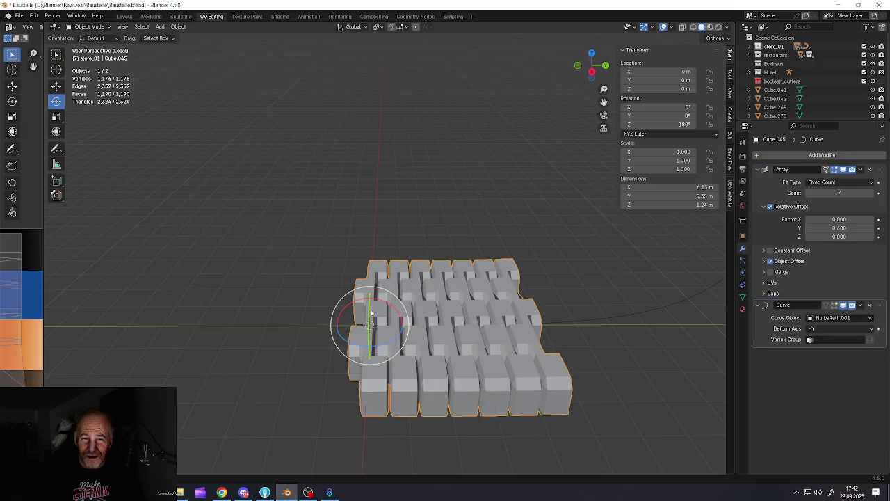
key(ctrl+z)
key(ctrl+z)
key(ctrl+z)
key(ctrl+z)
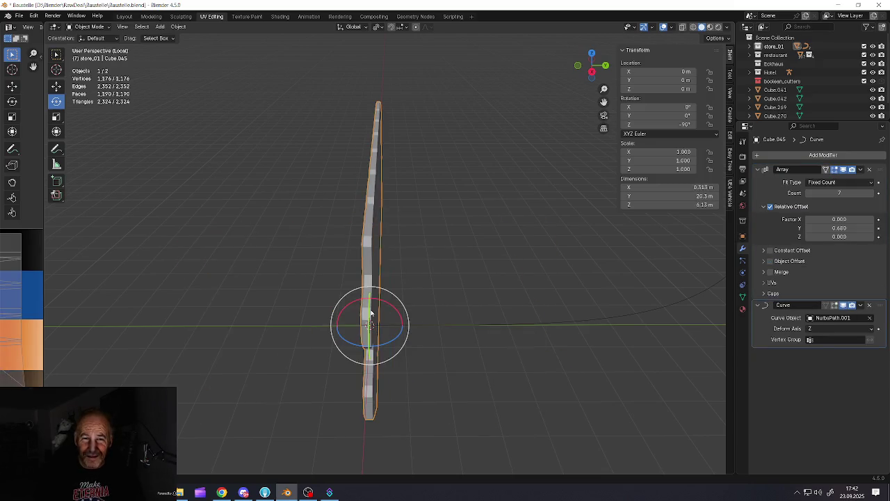
key(ctrl+shift+z)
key(ctrl+shift+z)
mouse_move(371, 314)
middle_down()
mouse_move(432, 338)
mouse_move(421, 316)
mouse_move(460, 297)
mouse_move(440, 257)
middle_up()
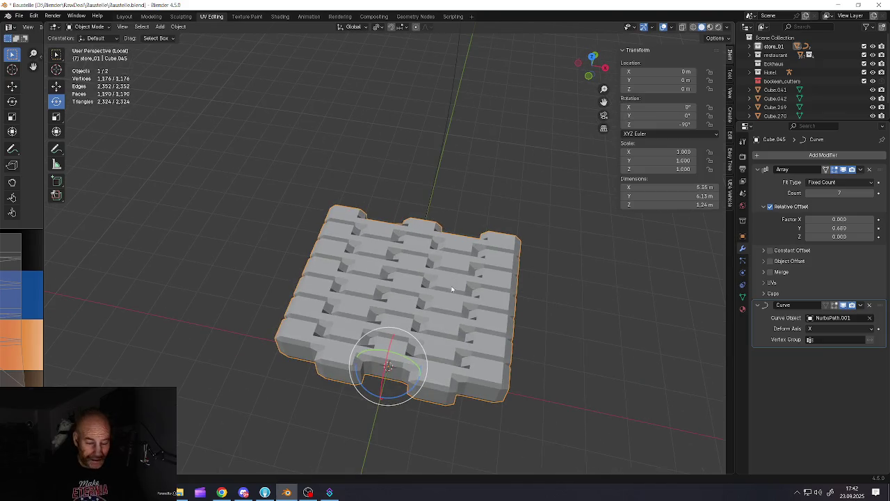
middle_drag(452, 288, 420, 286)
key(Tab)
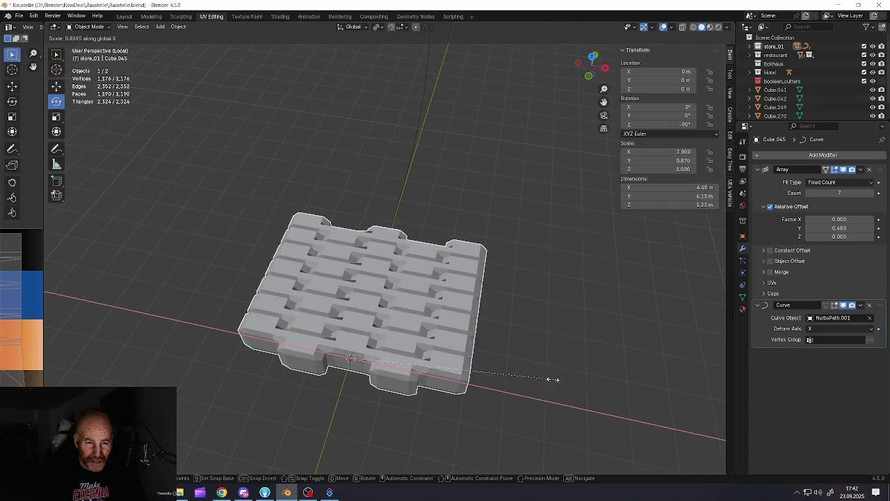
key(Tab)
Narrow the block on Y and flatten it on Z into a 1.7 × 0.476 m strip
key(s)
key(y)
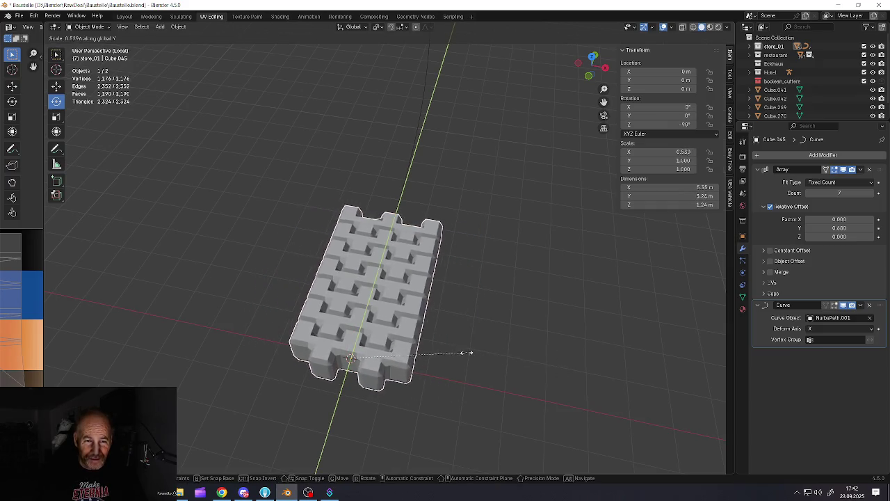
click(409, 336)
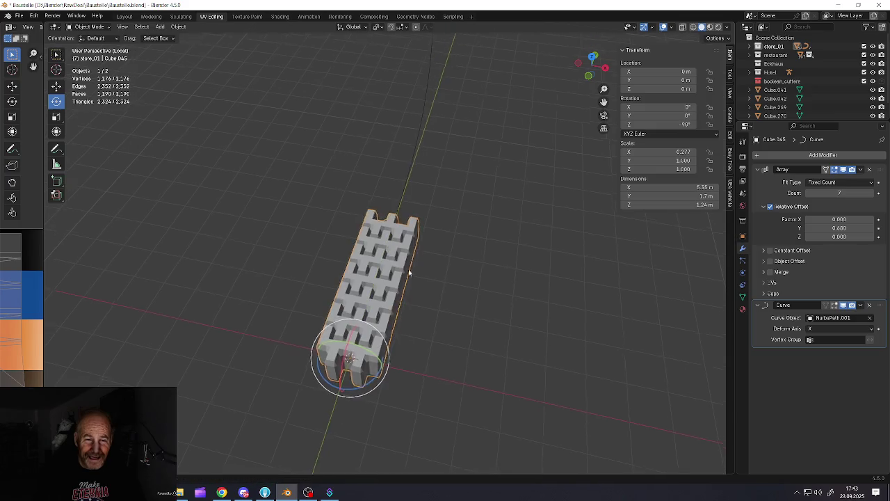
middle_drag(408, 334, 374, 284)
scroll(370, 292, up, 2)
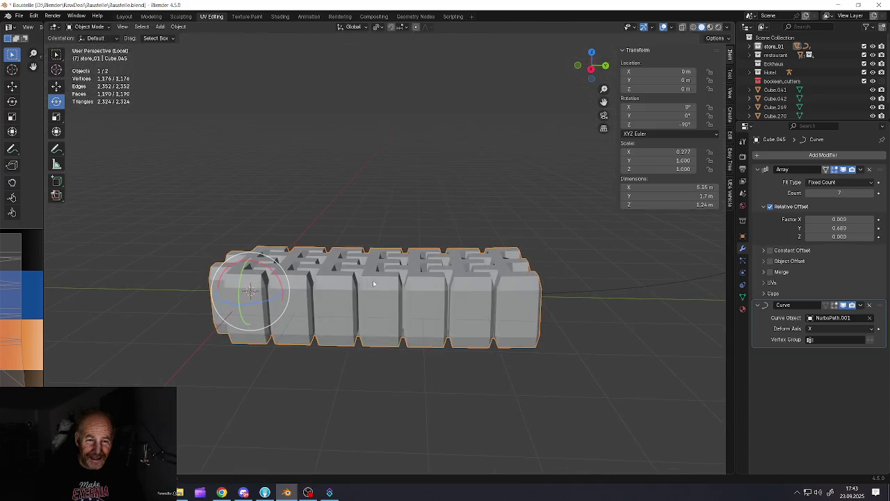
key(s)
key(z)
click(518, 424)
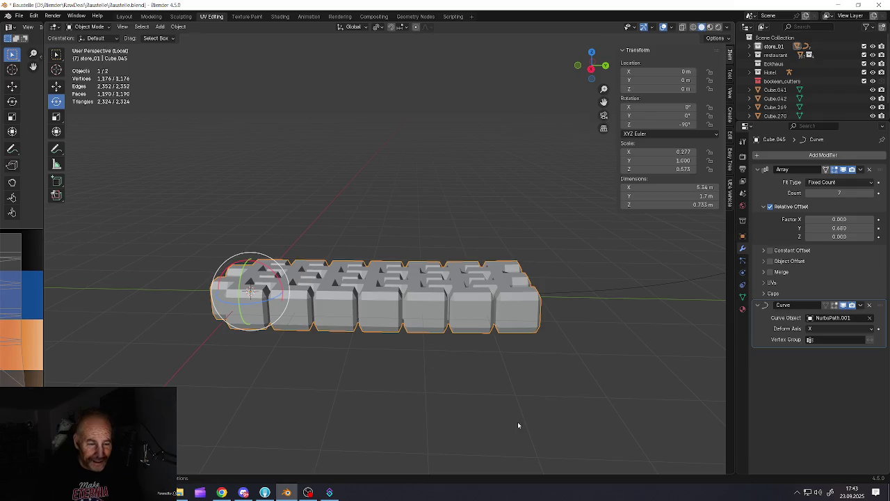
key(s)
key(z)
click(431, 357)
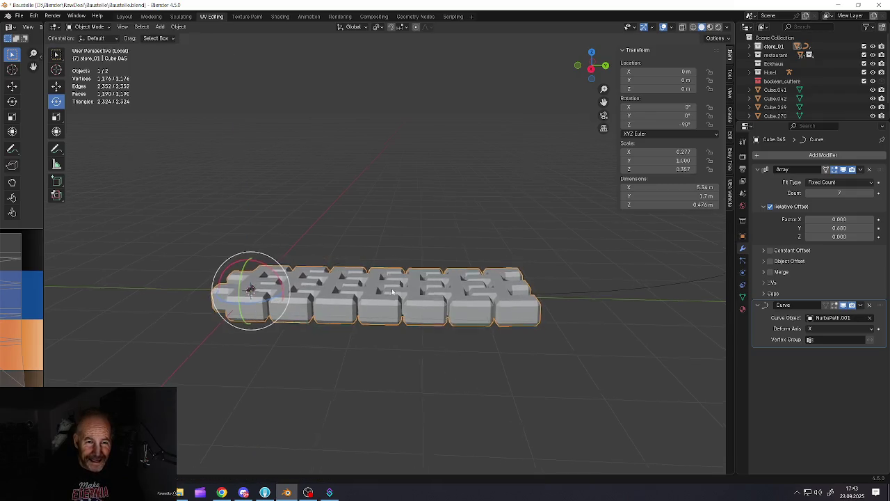
middle_drag(395, 314, 393, 318)
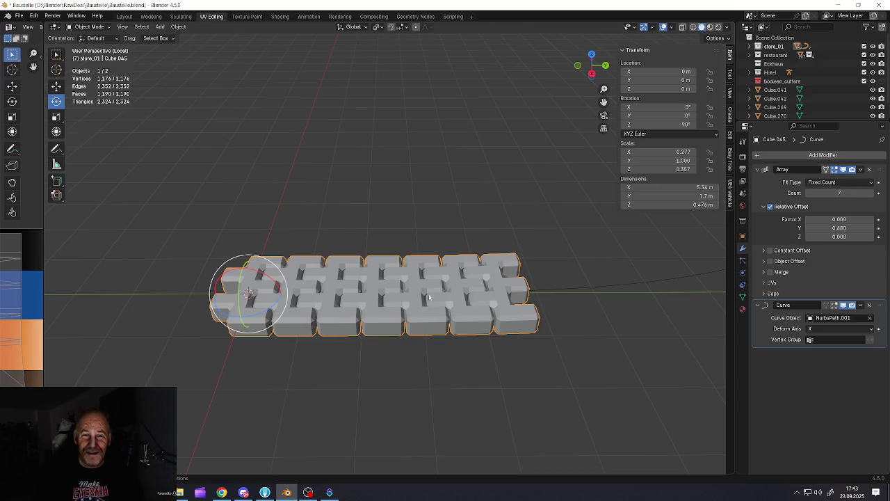
Shrink the tiled array uniformly, then flatten its height with a Z-only scale
middle_drag(429, 297, 420, 371)
key(s)
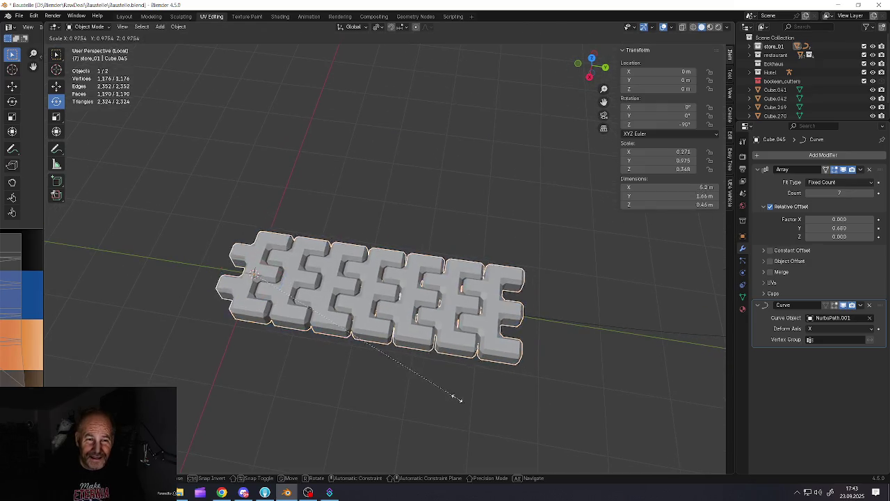
click(387, 364)
scroll(340, 302, up, 3)
scroll(340, 302, up, 3)
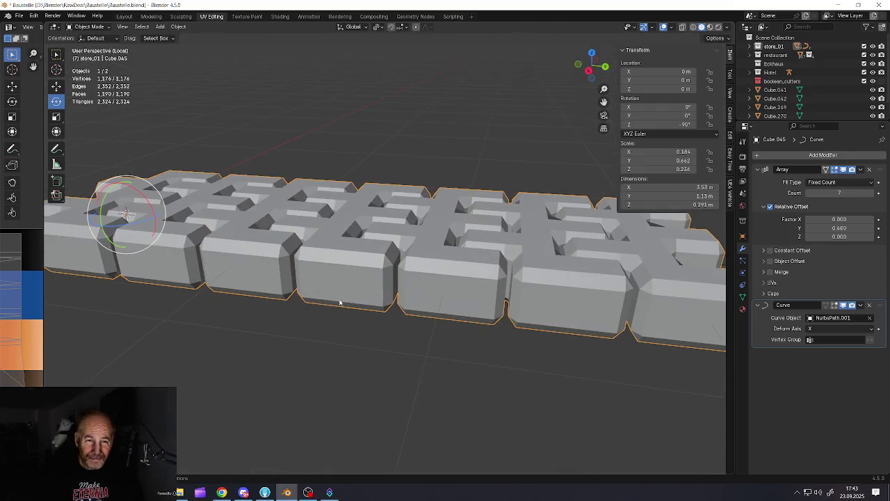
scroll(340, 301, down, 3)
key(s)
key(z)
click(371, 315)
scroll(384, 320, down, 1)
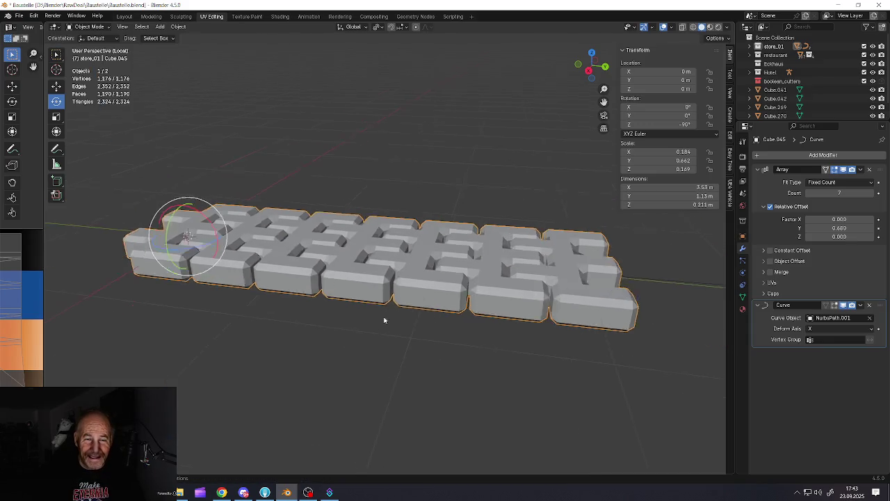
mouse_move(384, 319)
middle_down()
mouse_move(375, 347)
mouse_move(361, 306)
middle_up()
middle_drag(384, 278, 338, 258)
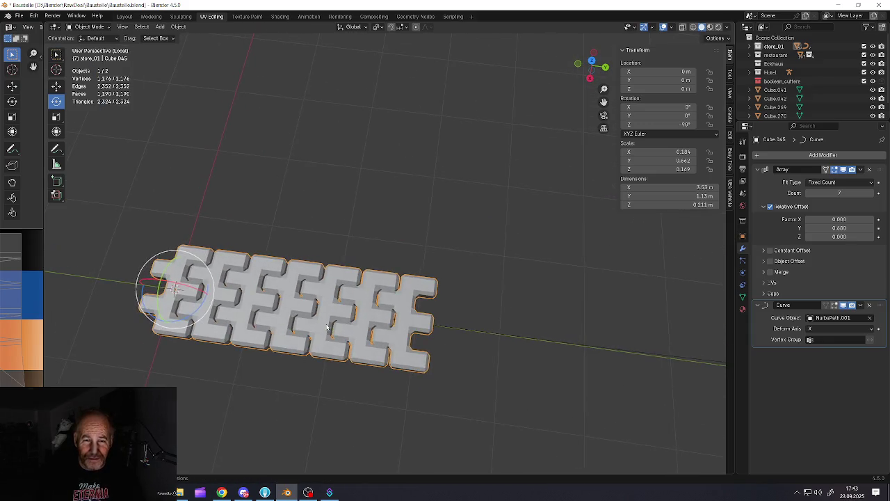
scroll(338, 258, down, 3)
middle_drag(361, 294, 351, 337)
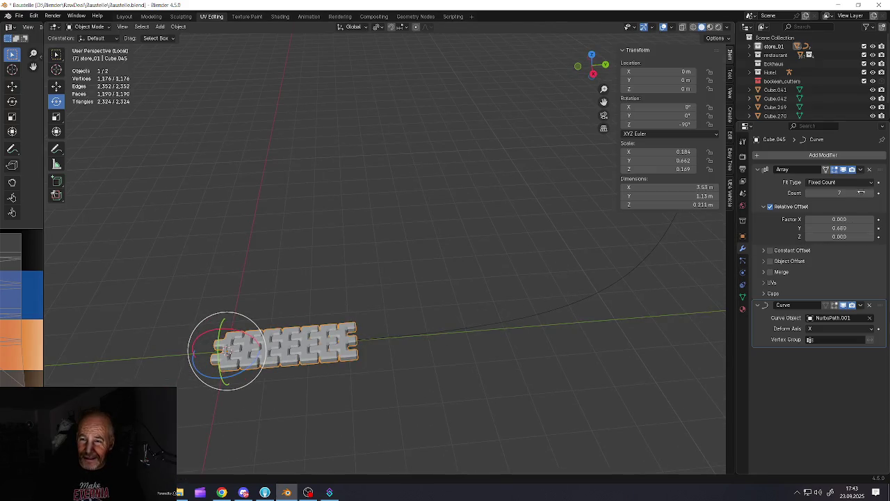
Set the Array modifier Count to 22, after trying 21 and 32
drag(861, 192, 873, 193)
middle_drag(389, 299, 482, 334)
scroll(516, 311, up, 3)
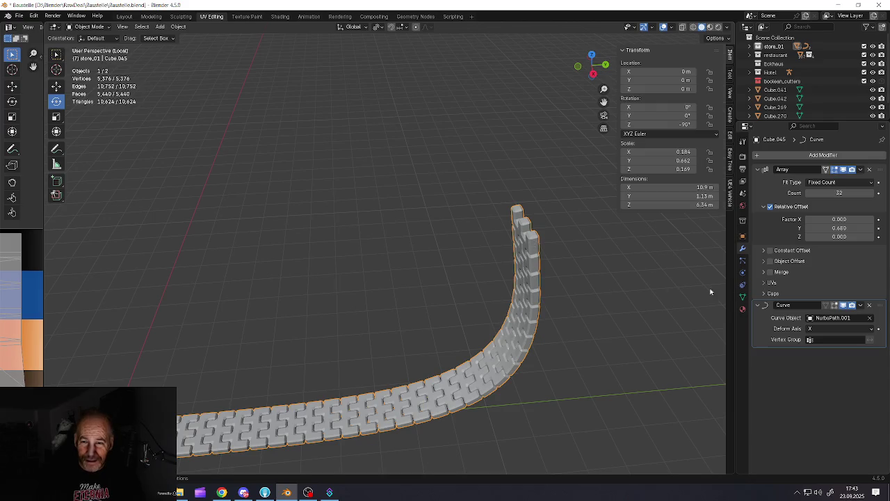
drag(839, 192, 828, 192)
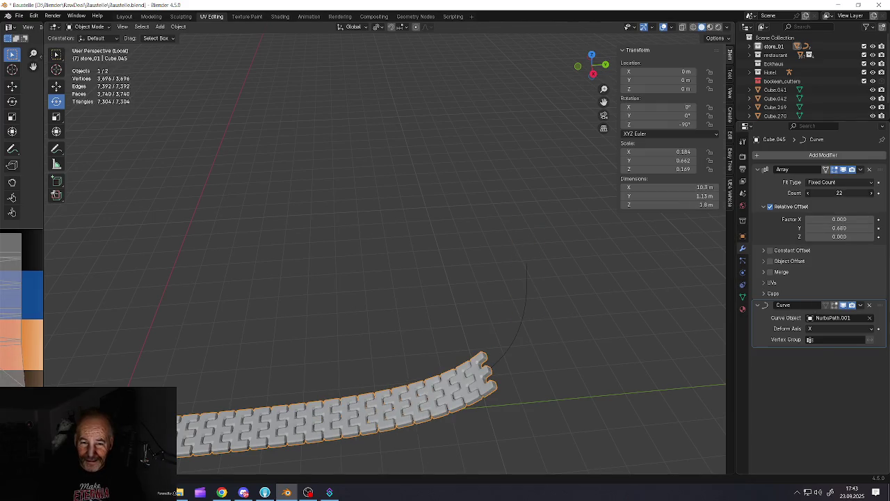
click(514, 335)
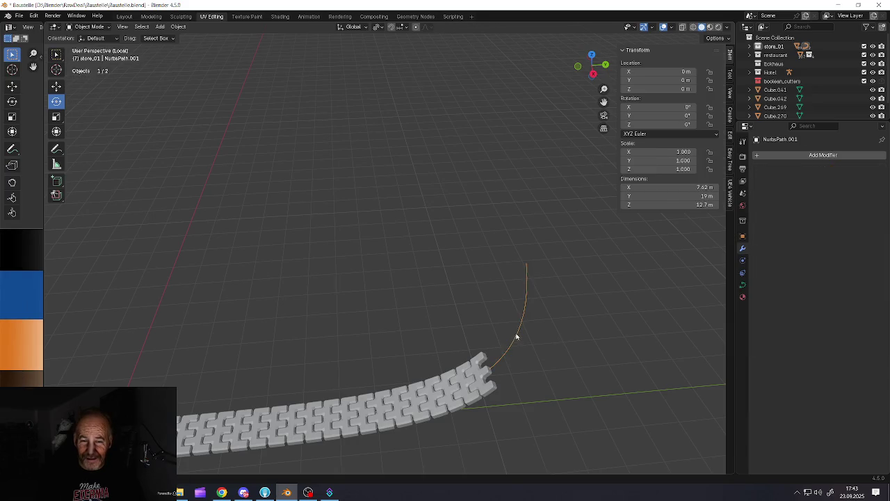
Extrude NurbsPath.001 control points from its end, curving the path up to the loop's top
middle_drag(516, 336, 480, 273)
key(Tab)
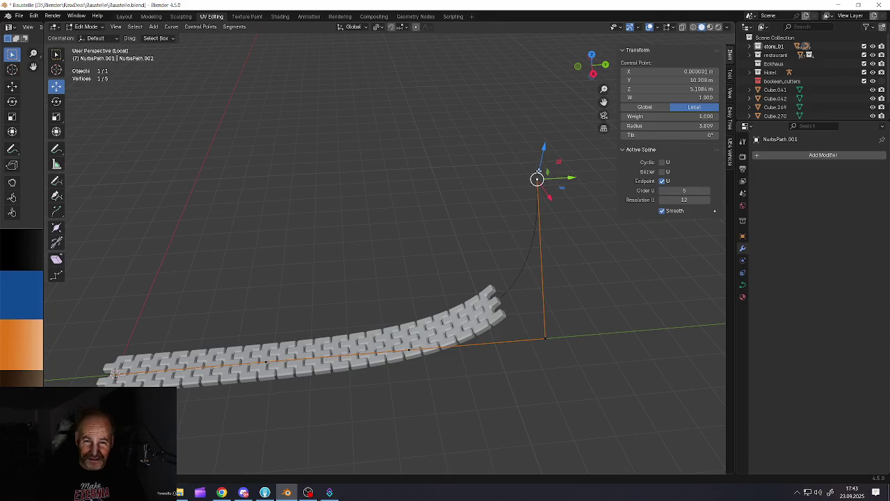
key(e)
click(505, 224)
key(e)
click(450, 259)
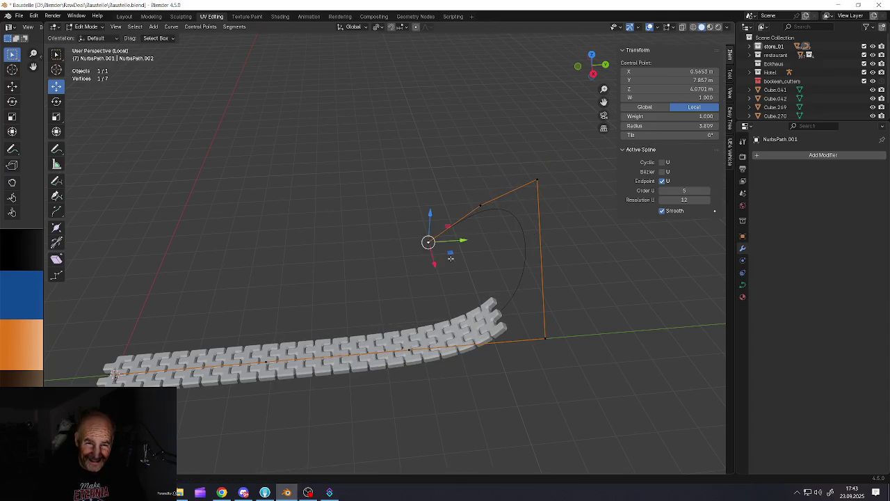
key(e)
click(408, 291)
key(e)
click(362, 301)
key(e)
click(313, 294)
key(e)
click(280, 256)
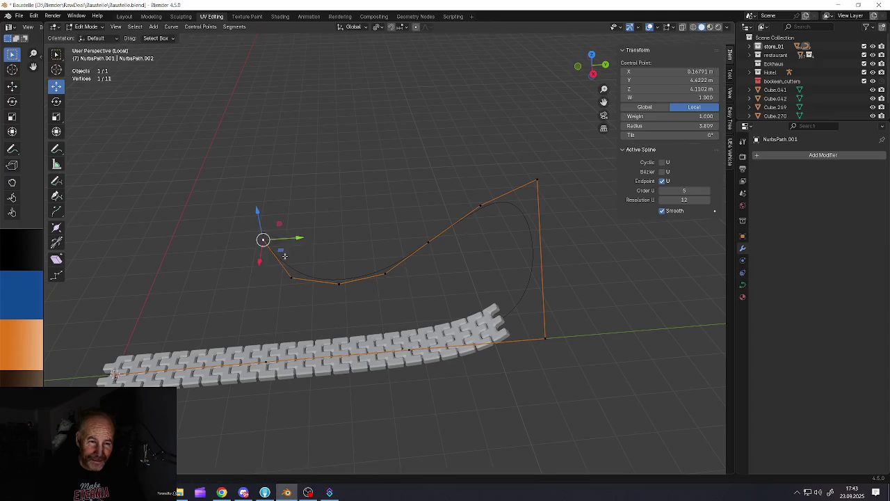
key(e)
click(278, 221)
key(e)
click(299, 194)
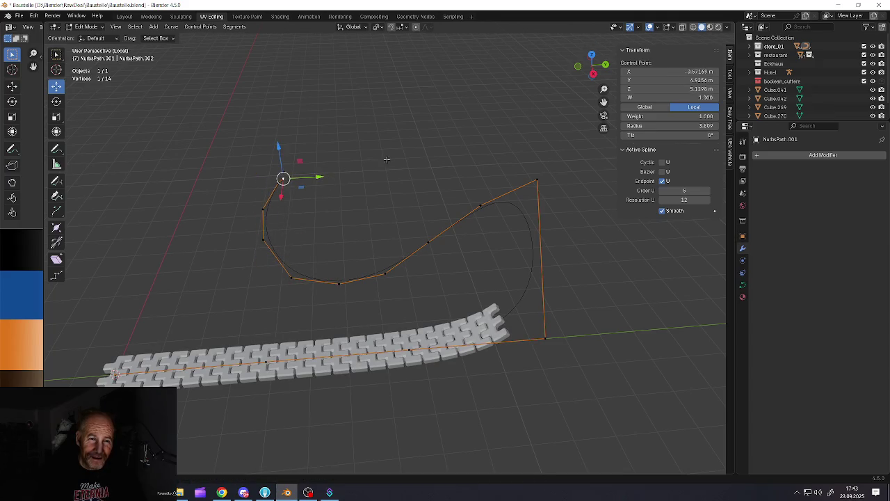
key(e)
click(364, 175)
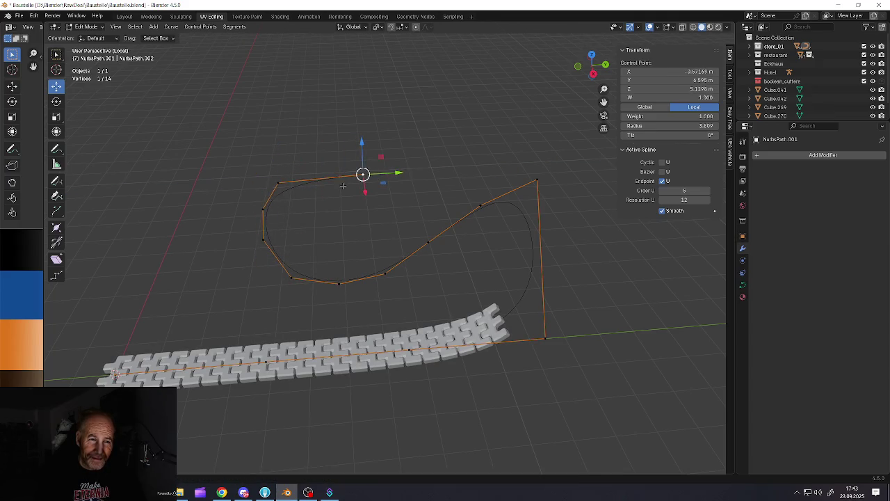
click(278, 182)
drag(313, 181, 338, 197)
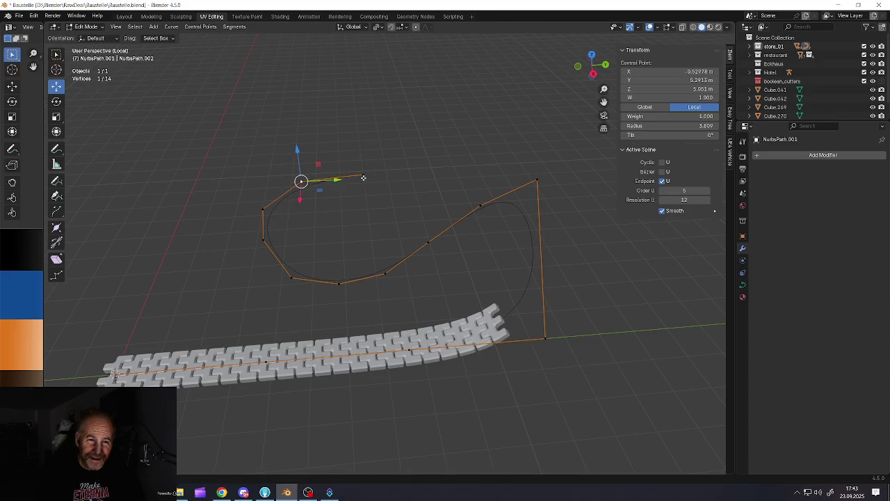
Continue extruding points down the right side and back along the bottom, completing the 26-point loop
click(363, 176)
key(e)
click(402, 170)
key(e)
click(473, 155)
key(e)
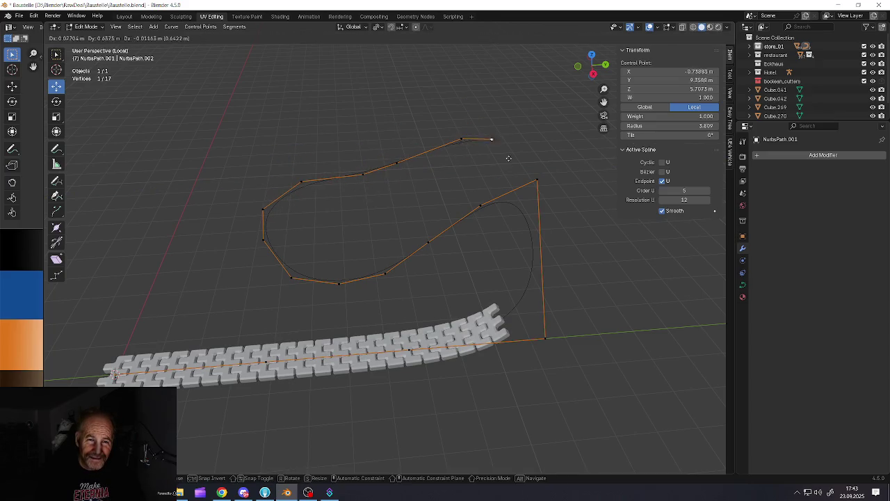
click(528, 160)
key(e)
click(577, 190)
key(e)
click(607, 243)
key(e)
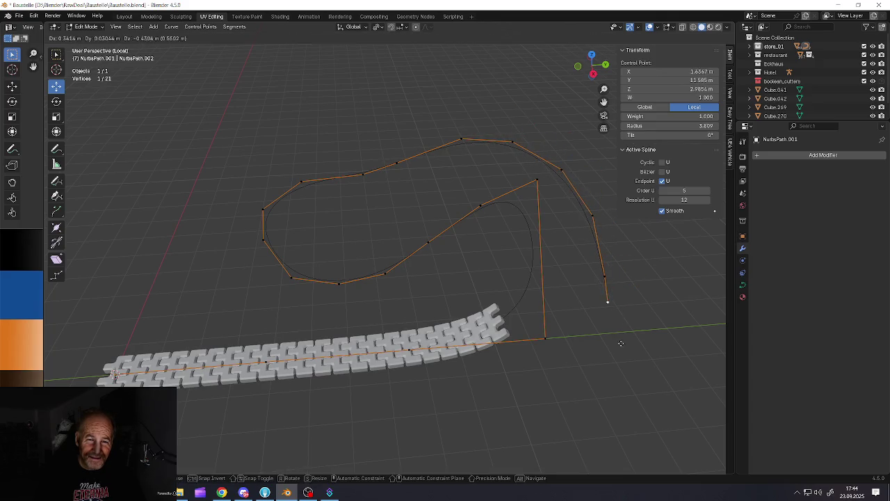
click(607, 319)
key(e)
click(561, 379)
key(e)
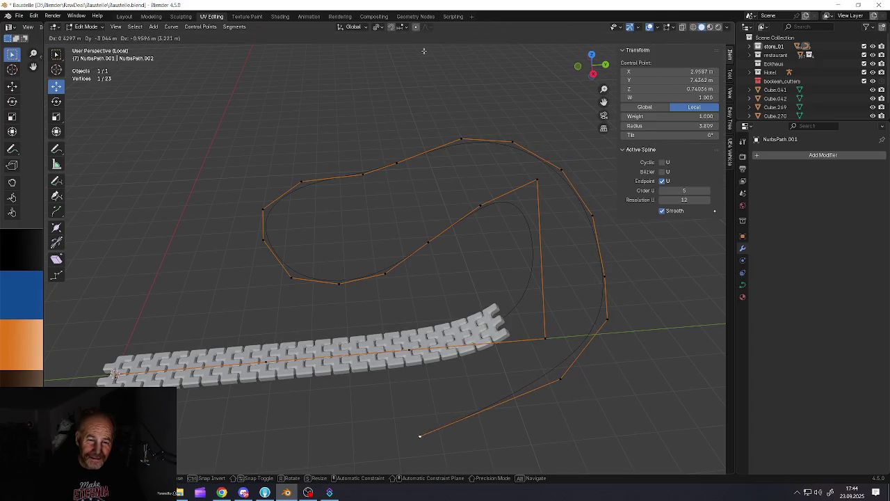
click(423, 51)
key(e)
click(253, 49)
key(e)
click(171, 46)
key(e)
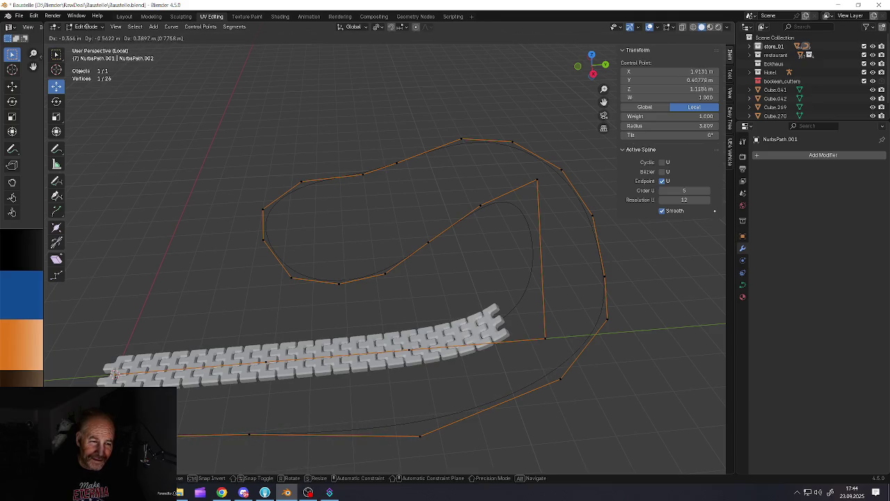
click(64, 379)
drag(82, 379, 82, 374)
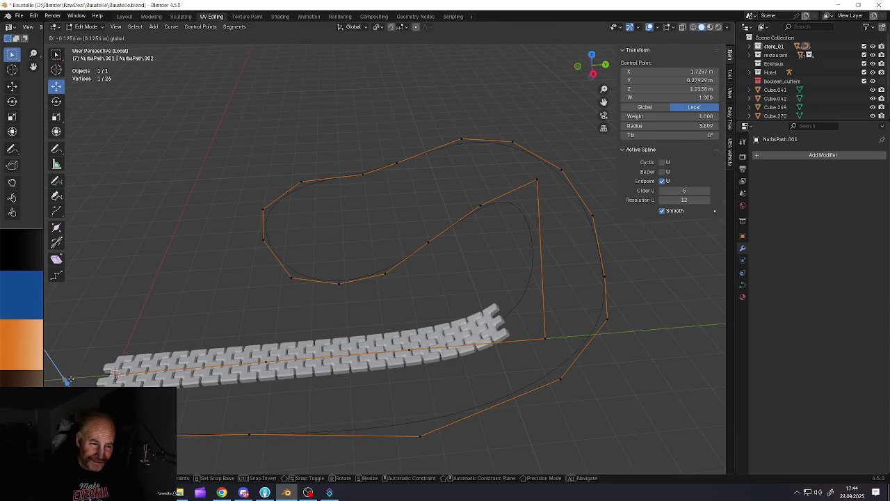
scroll(322, 358, down, 3)
shift+middle_drag(326, 357, 358, 327)
Select the tiled tread object and raise its Array count to 86
key(Tab)
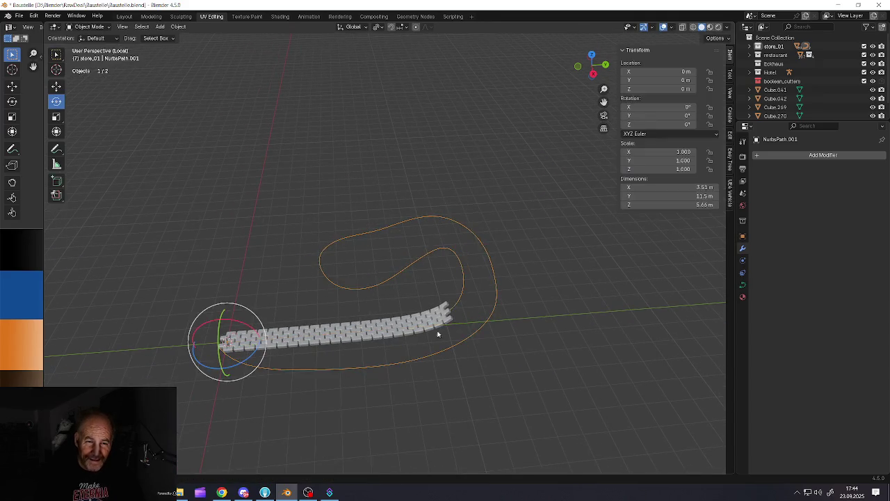
click(445, 319)
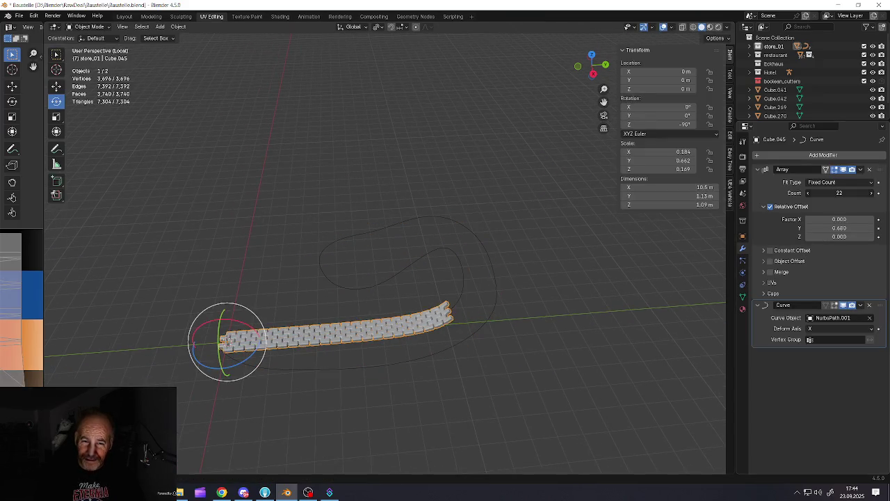
ctrl+scroll(839, 192, up, 2)
ctrl+scroll(839, 193, up, 9)
ctrl+scroll(840, 193, up, 9)
ctrl+scroll(840, 193, up, 9)
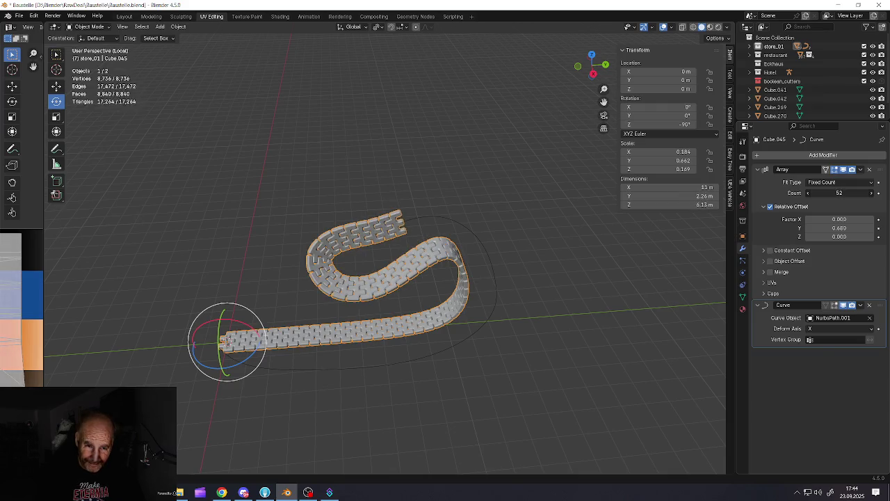
ctrl+scroll(840, 193, up, 10)
ctrl+scroll(839, 192, up, 12)
ctrl+scroll(839, 192, up, 3)
ctrl+scroll(840, 193, up, 6)
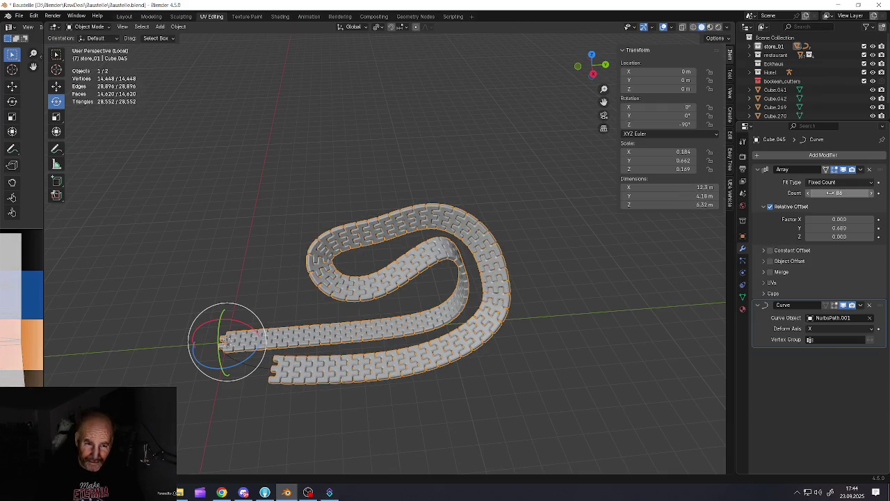
scroll(472, 359, down, 2)
scroll(463, 323, up, 2)
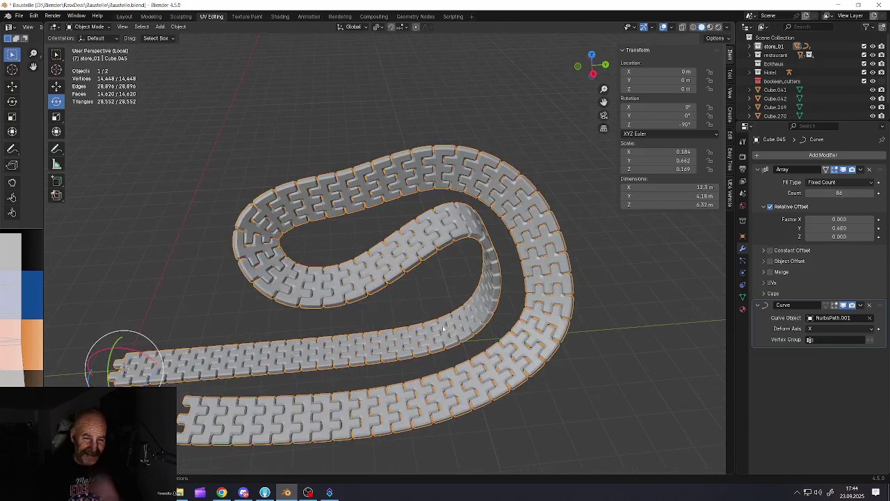
scroll(464, 323, up, 3)
Orbit around the 86-copy strip to check it follows the whole loop
mouse_move(463, 322)
middle_down()
mouse_move(415, 248)
mouse_move(448, 223)
mouse_move(484, 276)
middle_up()
scroll(485, 276, down, 5)
scroll(416, 315, up, 3)
mouse_move(415, 315)
middle_down()
mouse_move(427, 364)
mouse_move(438, 360)
mouse_move(355, 382)
middle_up()
scroll(404, 365, up, 3)
scroll(392, 366, down, 3)
scroll(355, 382, up, 2)
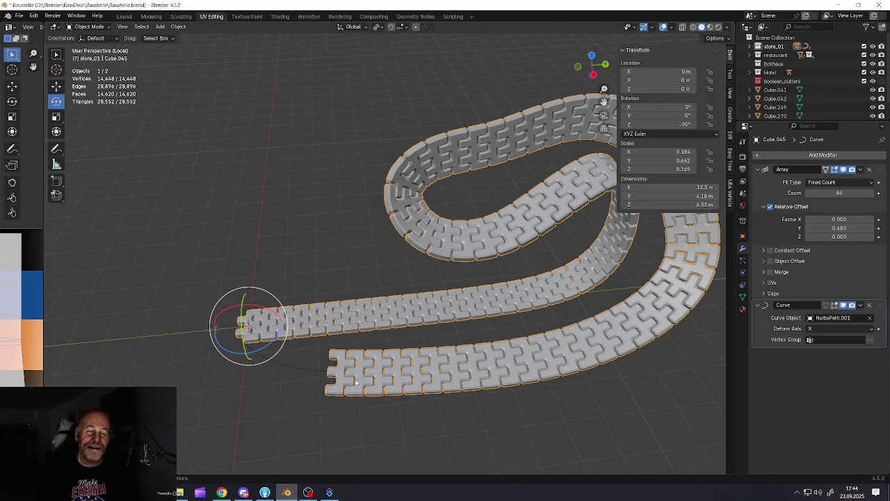
scroll(356, 382, down, 2)
mouse_move(355, 382)
middle_down()
mouse_move(411, 364)
mouse_move(394, 309)
middle_up()
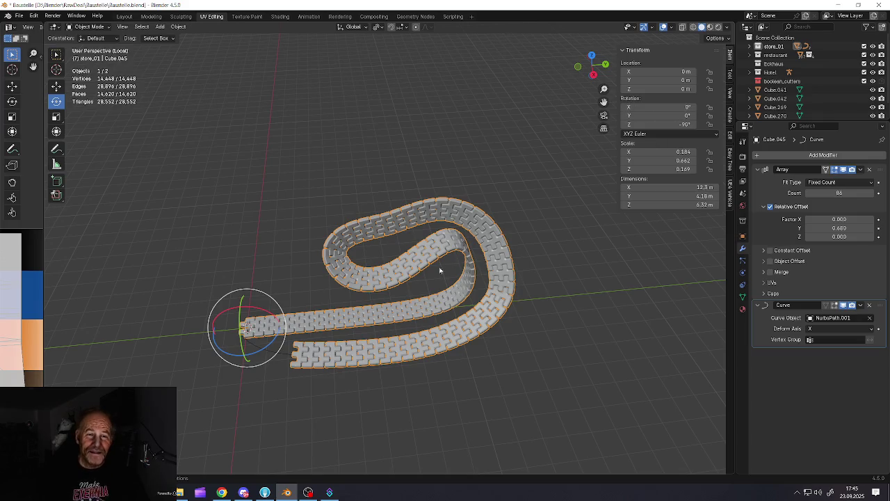
Orbit and zoom around the tread strip to view its end, top and low side
scroll(299, 333, up, 4)
scroll(299, 333, up, 2)
scroll(334, 306, down, 1)
scroll(363, 274, down, 2)
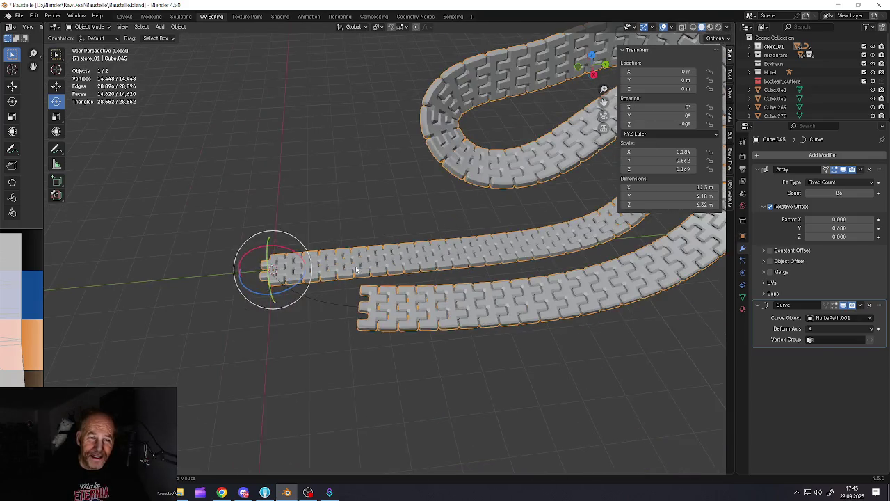
scroll(363, 274, down, 1)
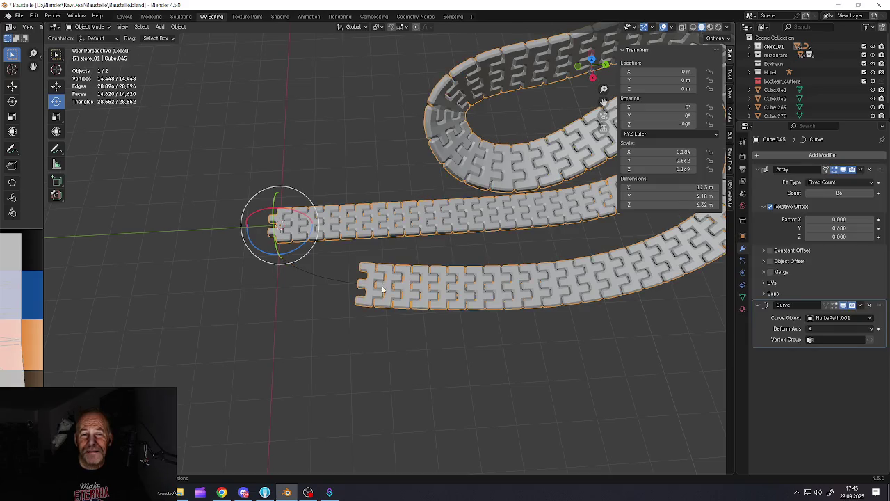
scroll(367, 243, up, 3)
scroll(389, 243, down, 5)
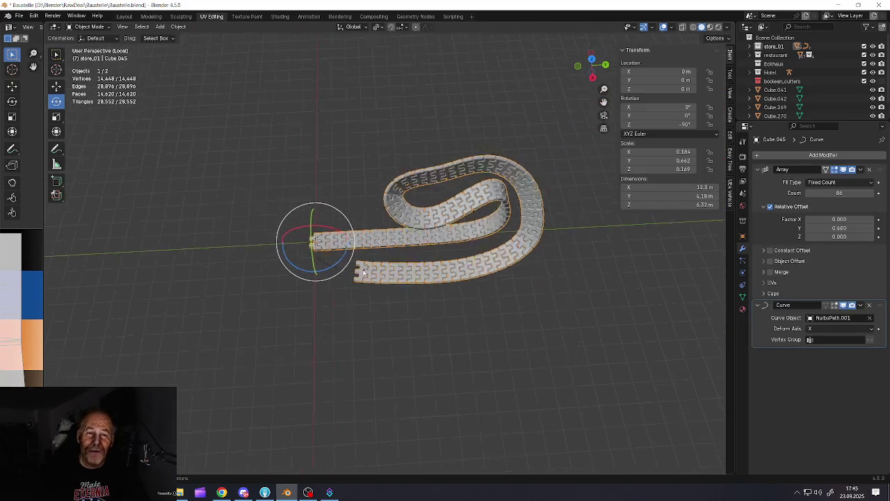
scroll(429, 241, down, 1)
scroll(417, 250, up, 1)
scroll(390, 265, up, 2)
scroll(355, 278, up, 1)
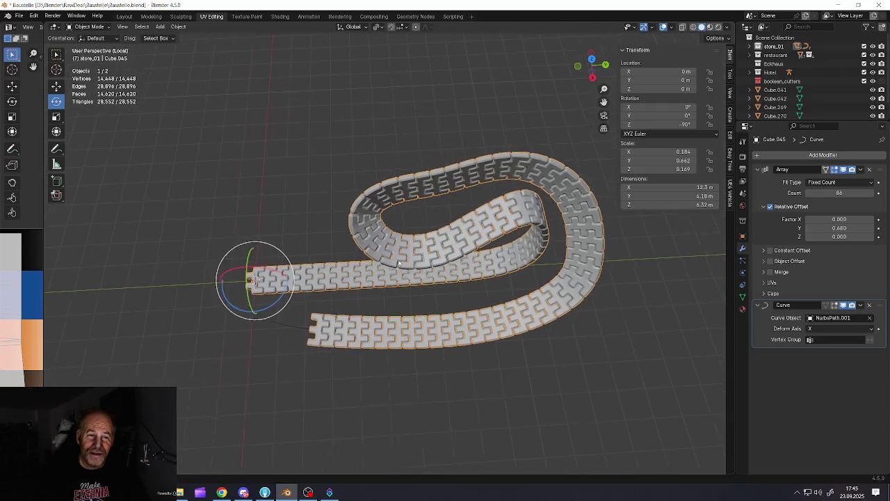
scroll(314, 295, up, 3)
mouse_move(313, 295)
middle_down()
mouse_move(327, 274)
mouse_move(334, 298)
mouse_move(359, 246)
middle_up()
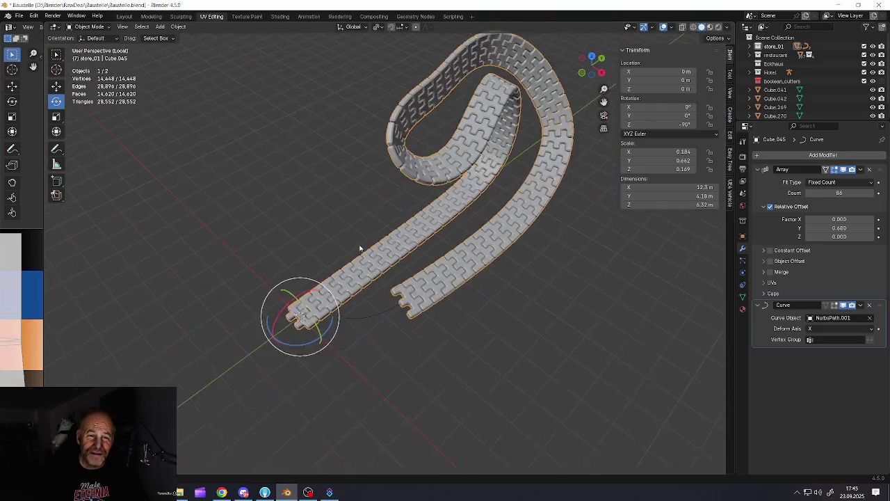
scroll(319, 309, up, 3)
middle_drag(319, 309, 342, 280)
scroll(381, 327, down, 3)
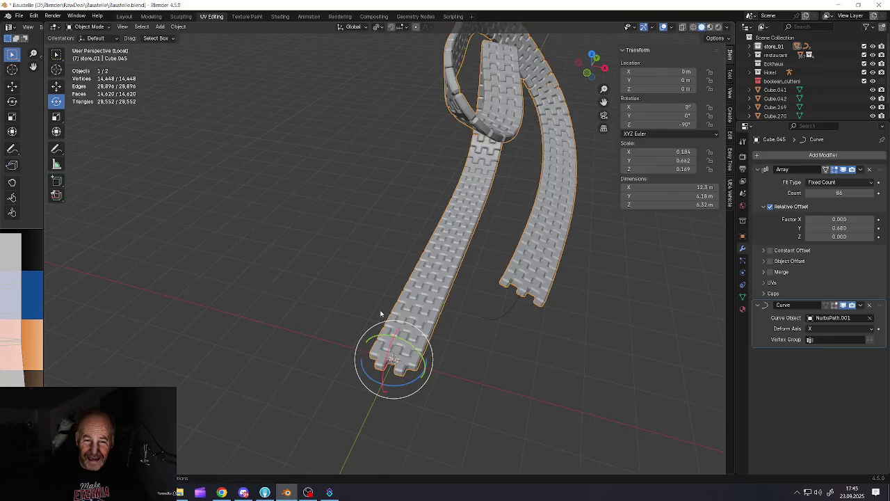
scroll(421, 297, down, 1)
middle_drag(421, 297, 359, 284)
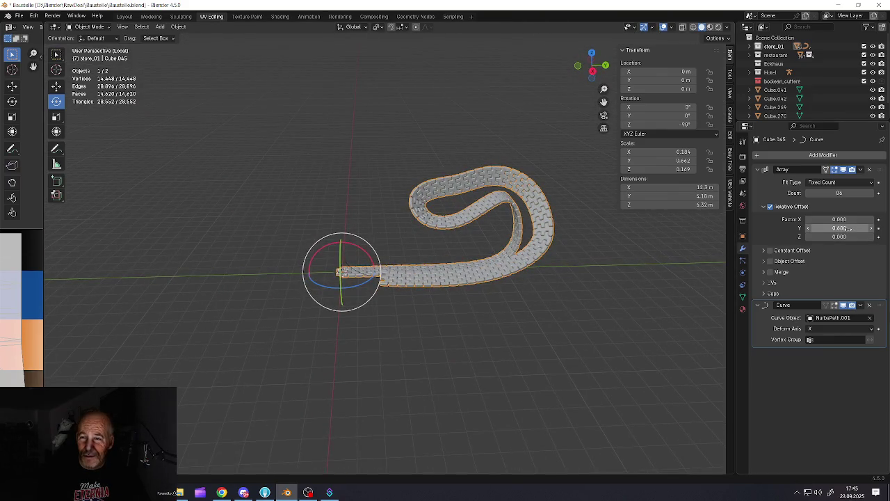
Raise the Array's relative Y offset from 0.680 to 0.750 to space the links apart
drag(839, 228, 852, 228)
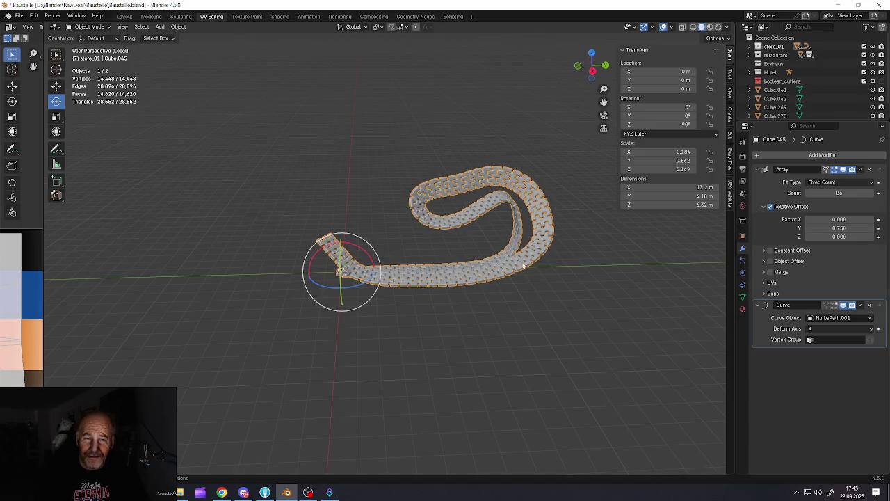
scroll(438, 281, up, 3)
scroll(438, 280, up, 3)
scroll(438, 284, up, 1)
Clear the selection, orbit around the strip, then exit Local View to show the full scene
scroll(437, 287, down, 4)
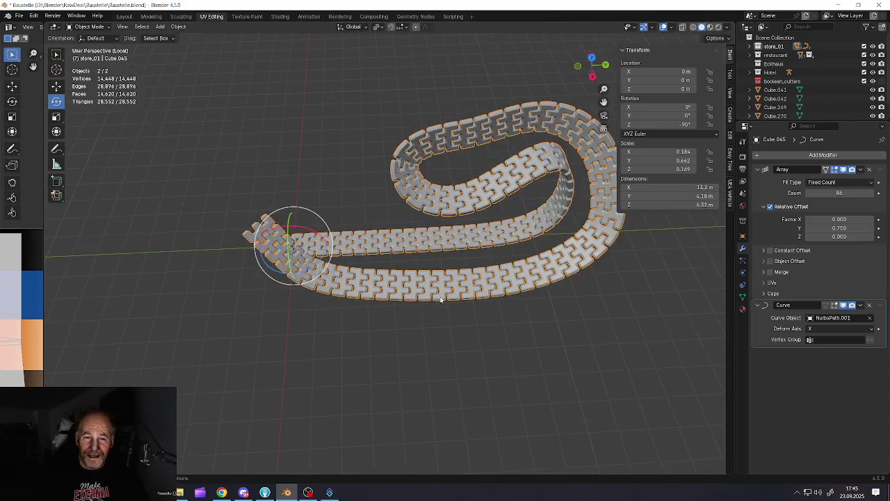
key(alt+a)
scroll(437, 286, up, 4)
scroll(431, 288, down, 5)
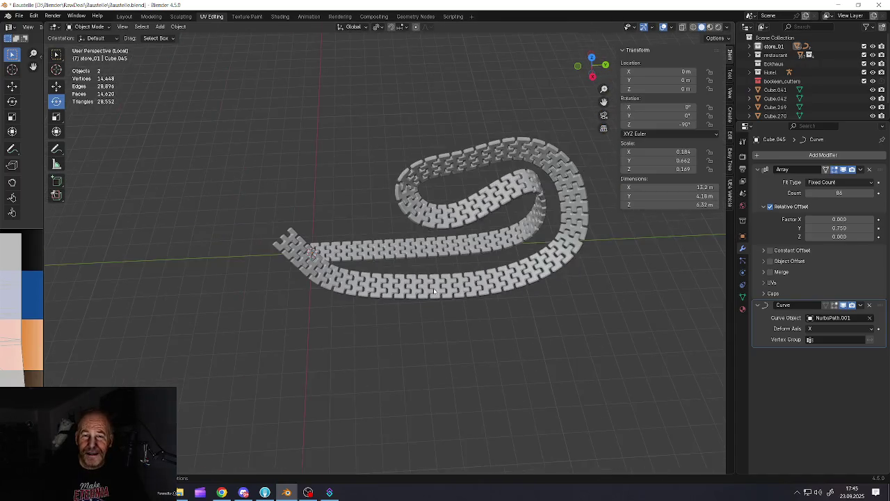
middle_drag(431, 288, 555, 229)
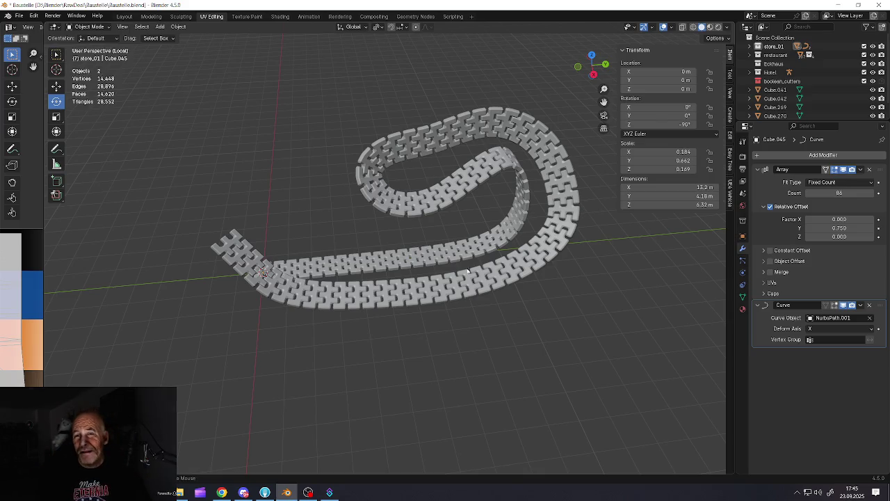
mouse_move(529, 210)
middle_down()
mouse_move(369, 293)
mouse_move(376, 269)
middle_up()
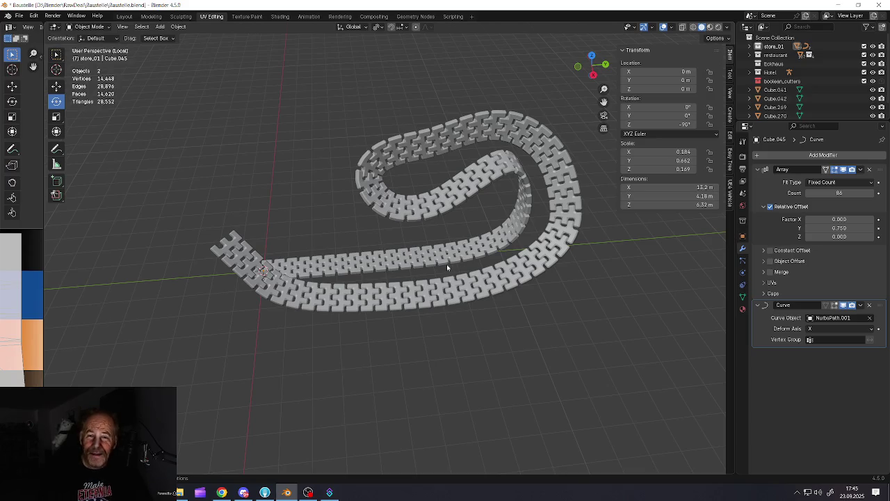
scroll(429, 233, down, 3)
middle_drag(424, 229, 411, 213)
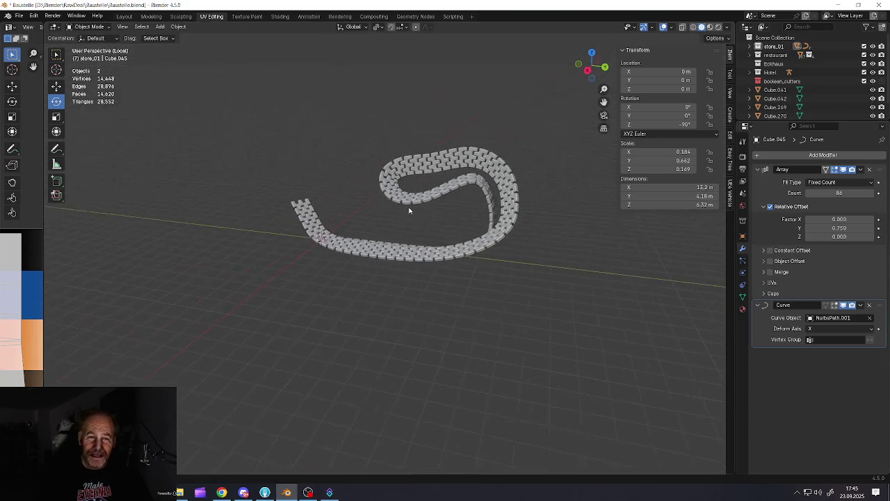
key(KP_Divide)
scroll(405, 211, up, 3)
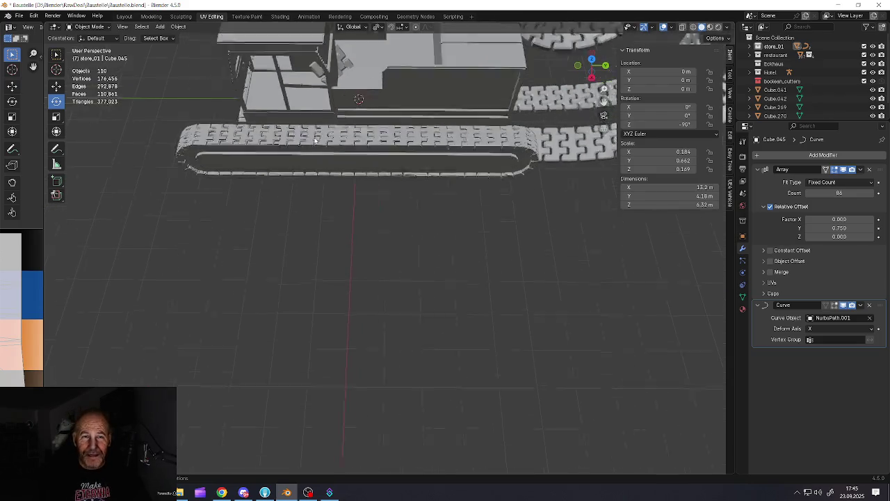
Select the looping tread strip array beside the excavator and delete it, with one undo
scroll(322, 144, up, 3)
mouse_move(322, 143)
middle_down()
mouse_move(272, 157)
mouse_move(255, 125)
mouse_move(377, 185)
mouse_move(411, 215)
mouse_move(318, 217)
mouse_move(457, 212)
mouse_move(299, 230)
mouse_move(273, 250)
mouse_move(376, 233)
mouse_move(452, 237)
middle_up()
scroll(376, 233, down, 3)
click(452, 237)
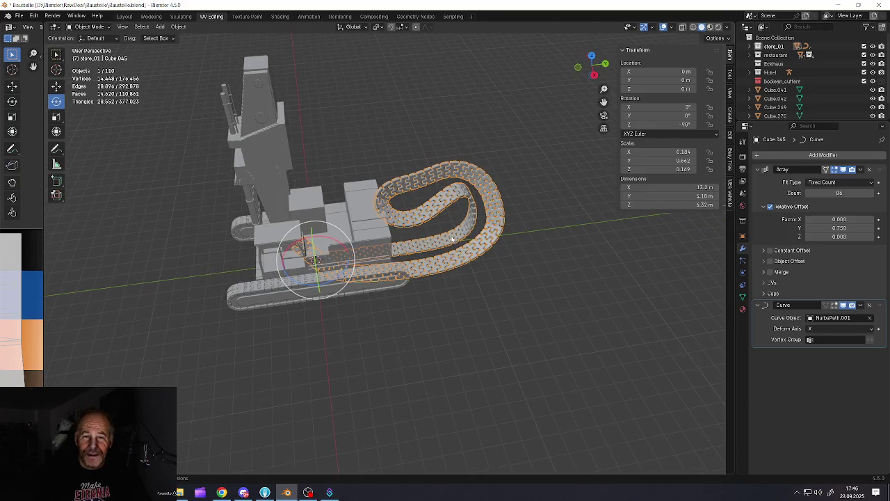
key(Delete)
key(ctrl+z)
key(Delete)
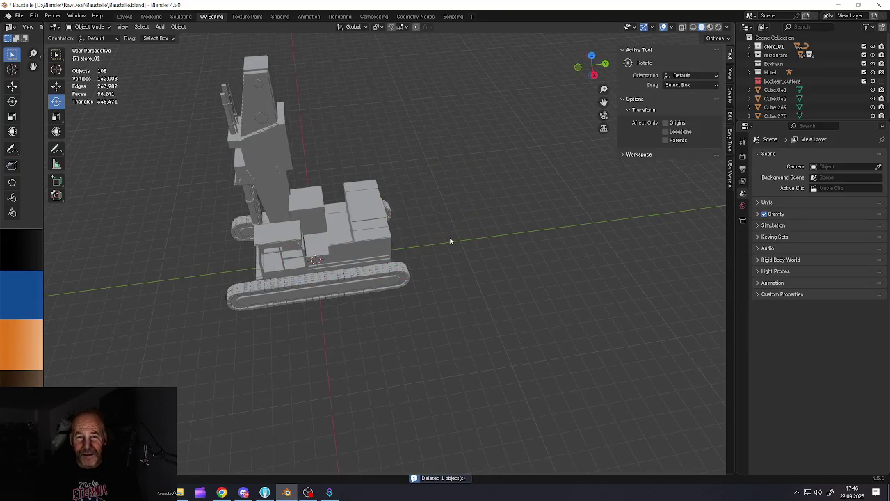
scroll(323, 221, up, 3)
mouse_move(322, 221)
middle_down()
mouse_move(349, 242)
mouse_move(317, 221)
mouse_move(313, 243)
mouse_move(314, 228)
mouse_move(287, 238)
middle_up()
scroll(313, 243, down, 3)
scroll(313, 242, up, 2)
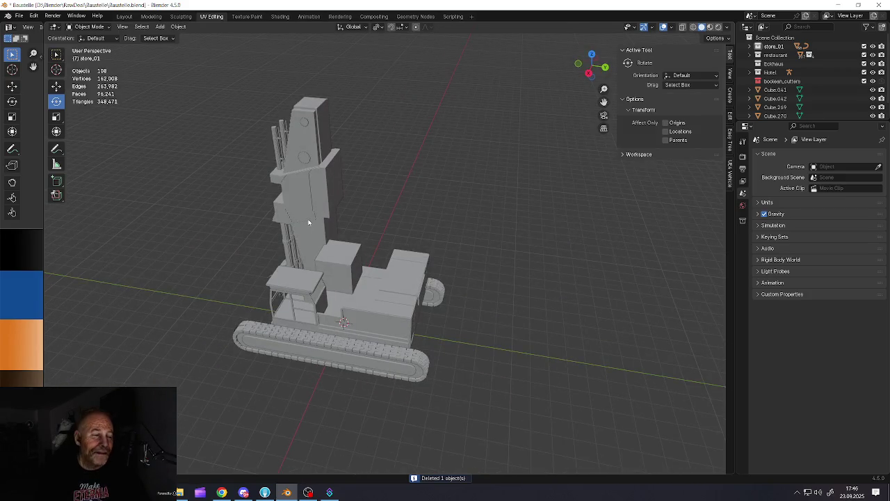
scroll(305, 230, up, 4)
scroll(299, 292, up, 3)
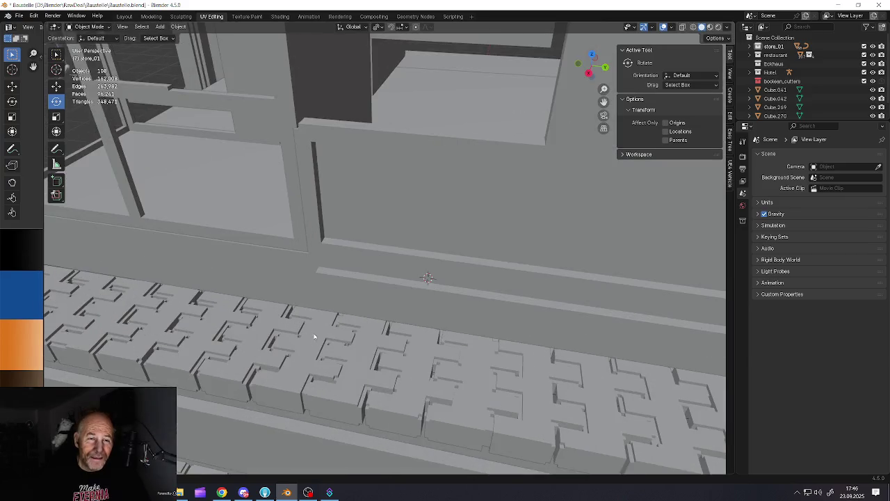
scroll(290, 348, down, 1)
click(268, 367)
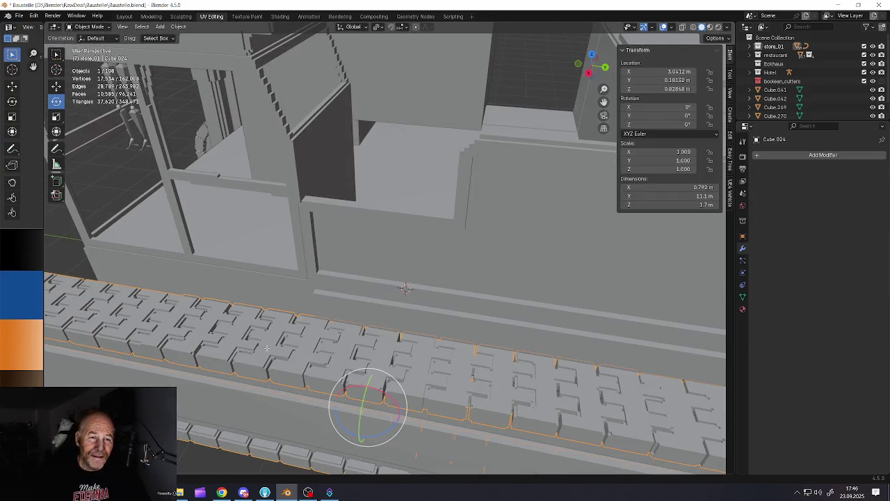
key(Tab)
click(266, 347)
key(a)
scroll(270, 340, up, 3)
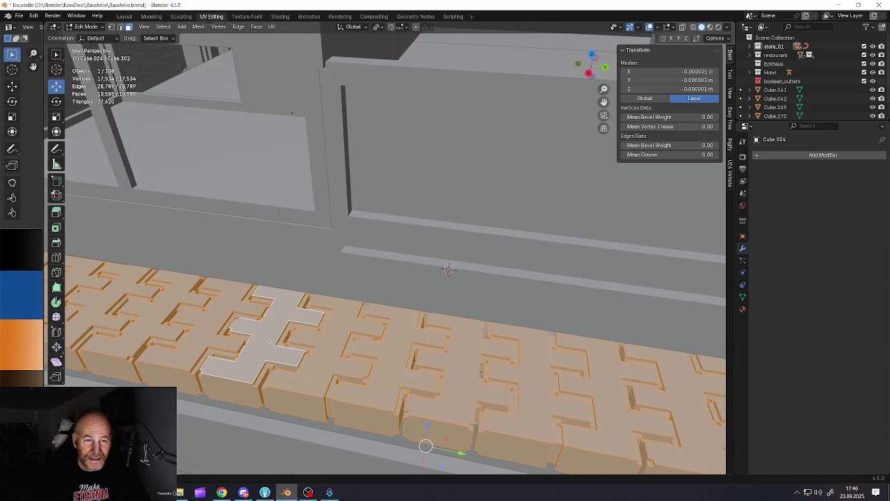
click(270, 341)
scroll(342, 293, up, 5)
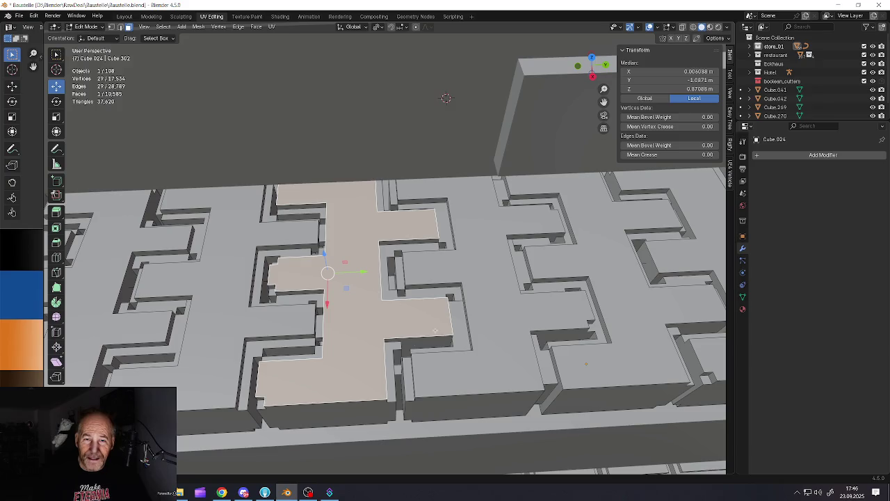
scroll(446, 97, down, 8)
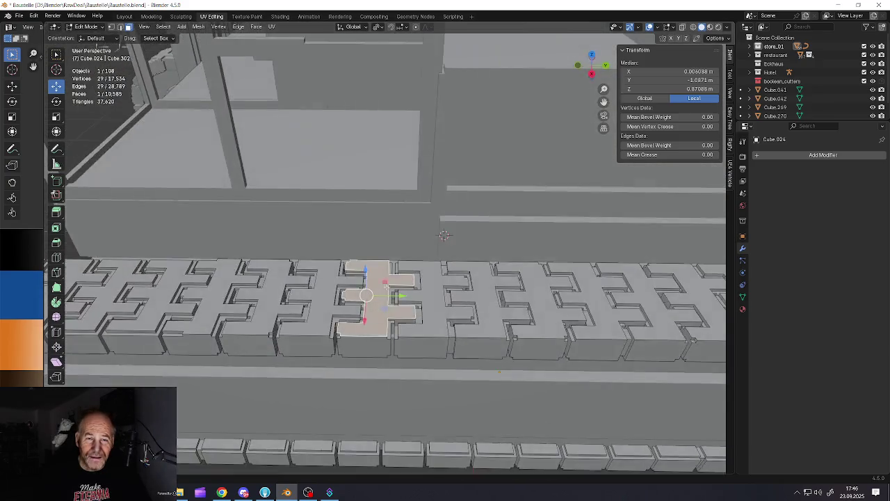
middle_drag(446, 97, 411, 265)
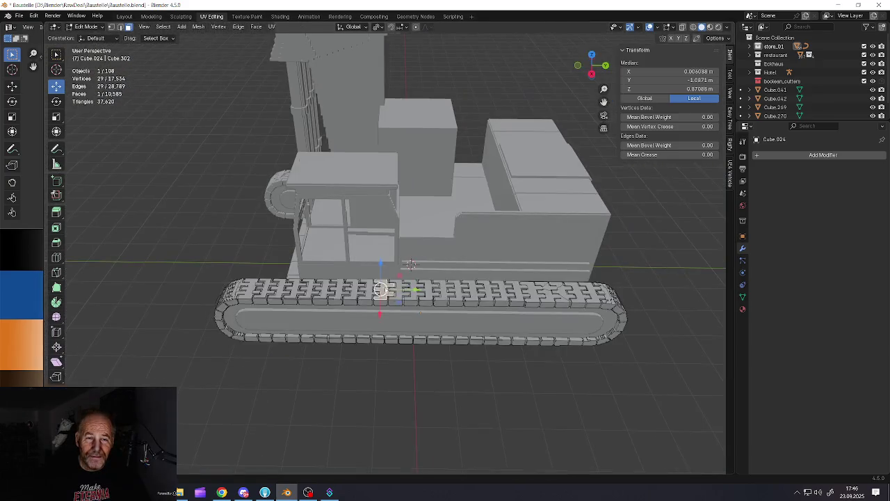
key(Tab)
key(a)
key(alt+a)
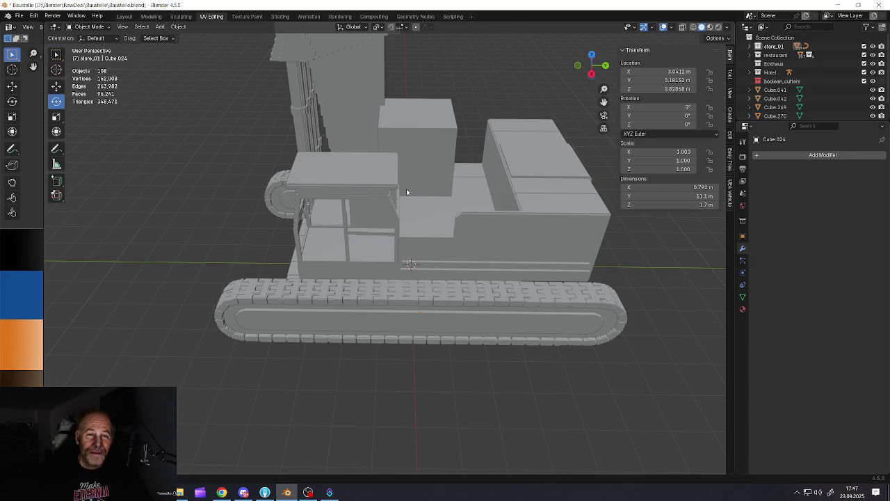
Orbit to the excavator's side and select the four column posts, Cylinder.001
mouse_move(375, 167)
middle_down()
mouse_move(369, 211)
mouse_move(337, 195)
mouse_move(378, 192)
mouse_move(393, 176)
middle_up()
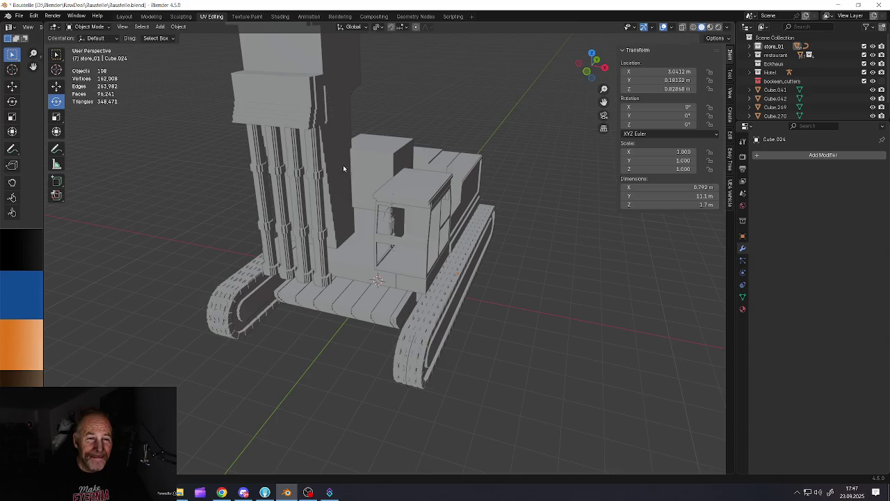
mouse_move(343, 168)
middle_down()
mouse_move(354, 271)
mouse_move(308, 274)
mouse_move(327, 328)
mouse_move(366, 236)
mouse_move(344, 265)
middle_up()
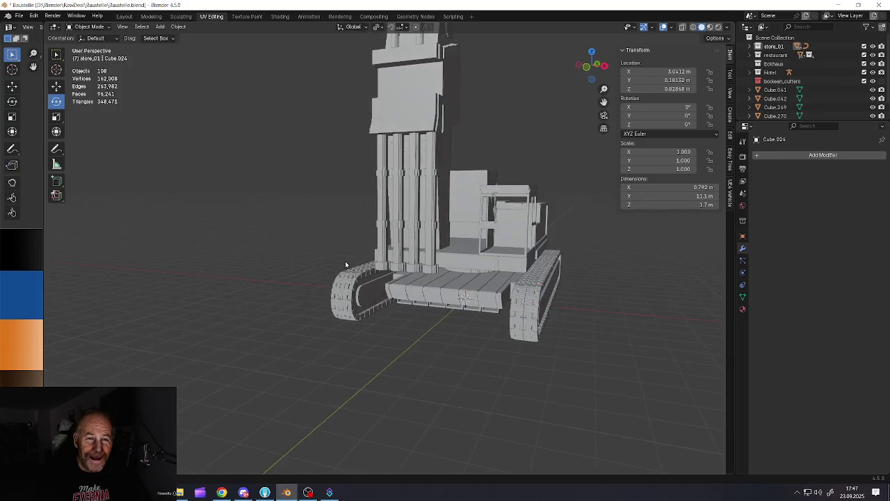
scroll(345, 265, up, 2)
scroll(345, 264, up, 2)
click(377, 300)
In Edit Mode, select the base rings of the four columns
key(Tab)
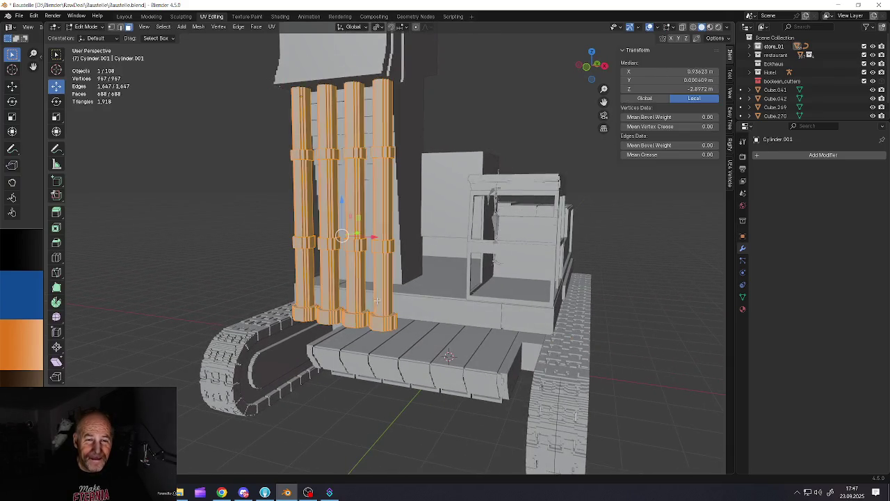
middle_drag(376, 300, 438, 441)
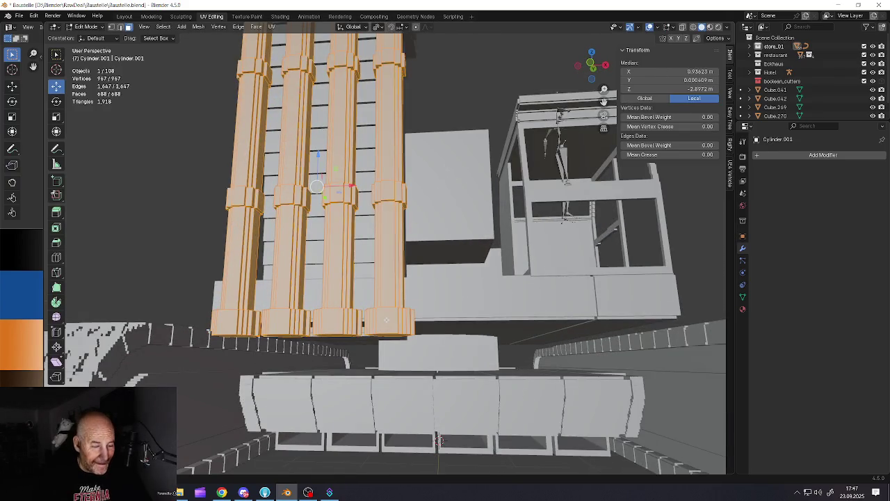
alt+click(395, 321)
alt+shift+click(338, 322)
alt+shift+click(285, 321)
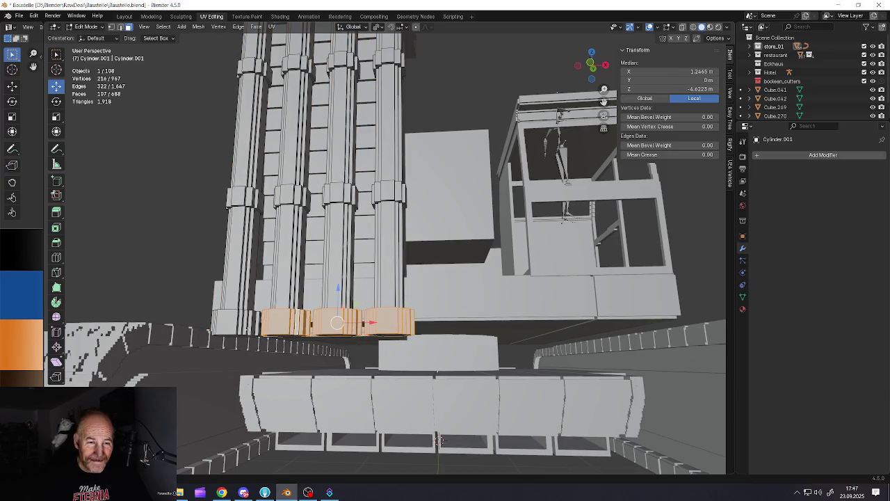
alt+shift+click(246, 327)
middle_drag(246, 327, 562, 331)
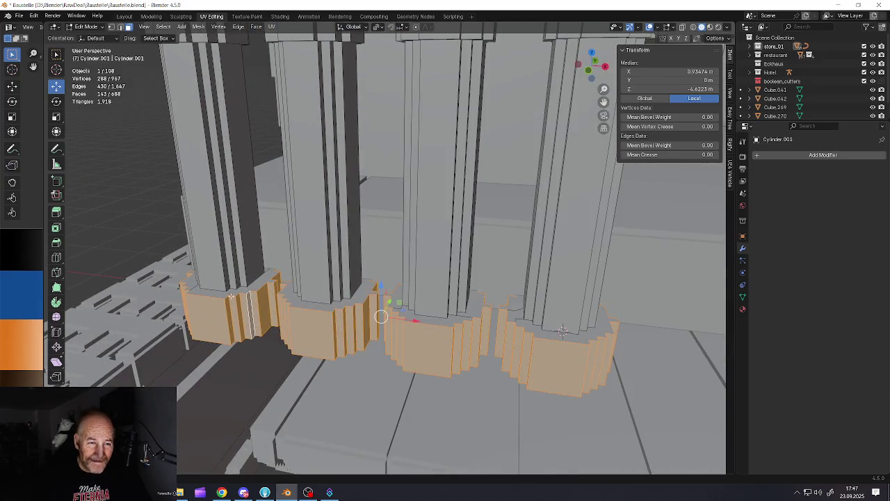
shift+click(209, 289)
shift+click(198, 295)
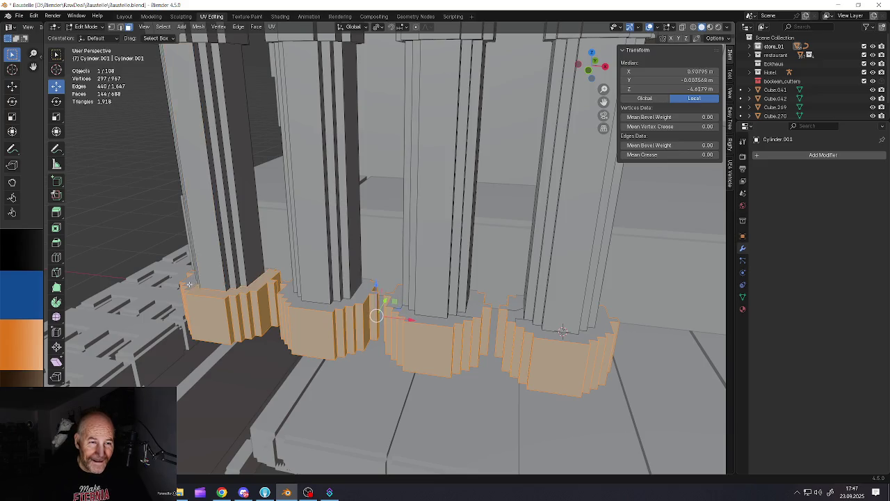
alt+shift+click(310, 306)
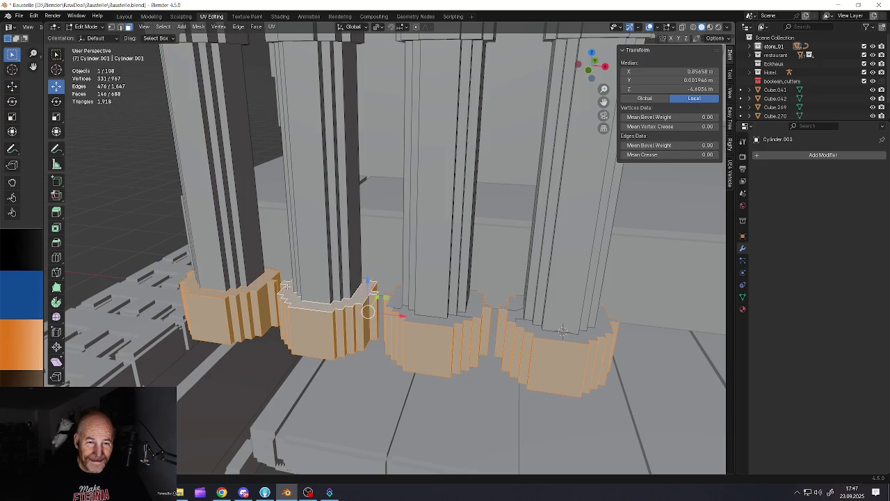
middle_drag(562, 331, 528, 320)
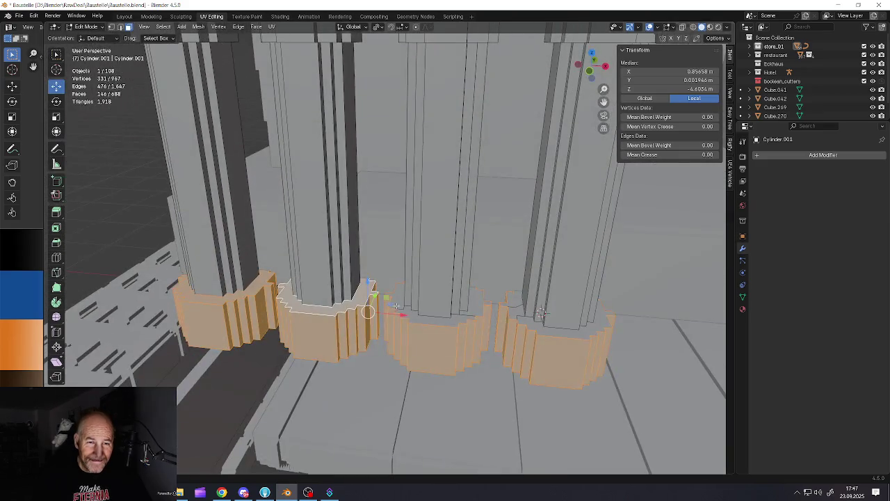
shift+click(475, 300)
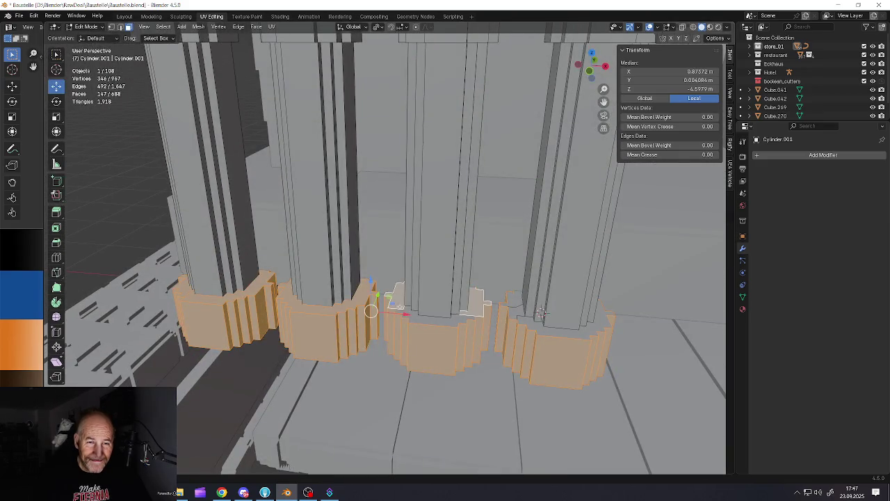
alt+shift+click(452, 308)
alt+shift+click(518, 309)
shift+click(515, 312)
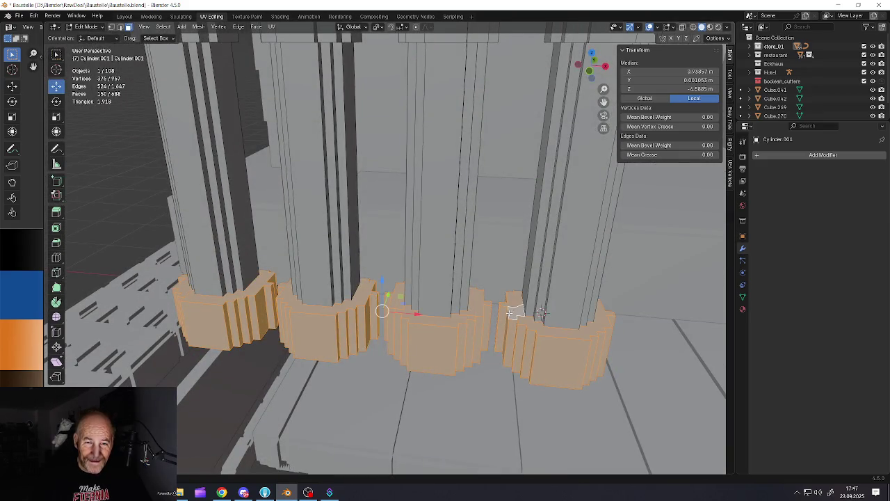
middle_drag(515, 312, 576, 264)
From beneath, add the cylinders' bottom caps to the selection
scroll(528, 299, up, 5)
scroll(612, 263, down, 5)
scroll(610, 260, down, 3)
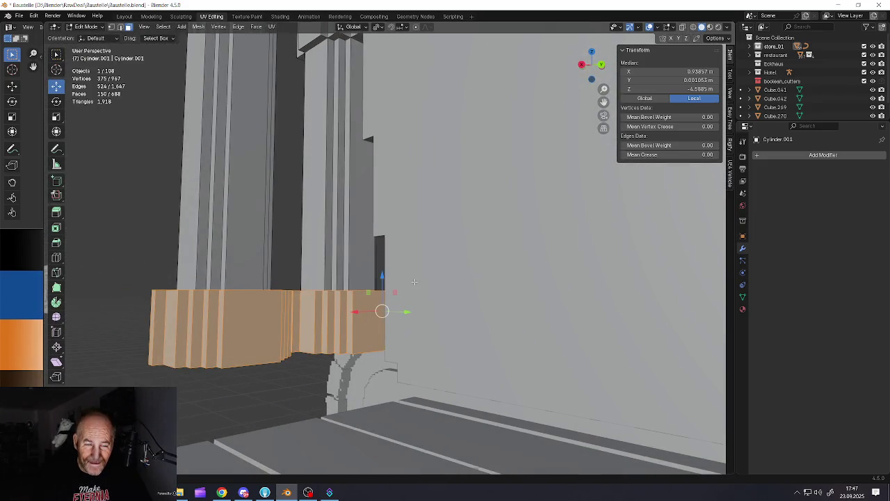
scroll(415, 282, up, 3)
mouse_move(414, 282)
middle_down()
mouse_move(304, 299)
mouse_move(321, 278)
mouse_move(396, 268)
mouse_move(439, 341)
middle_up()
shift+click(439, 341)
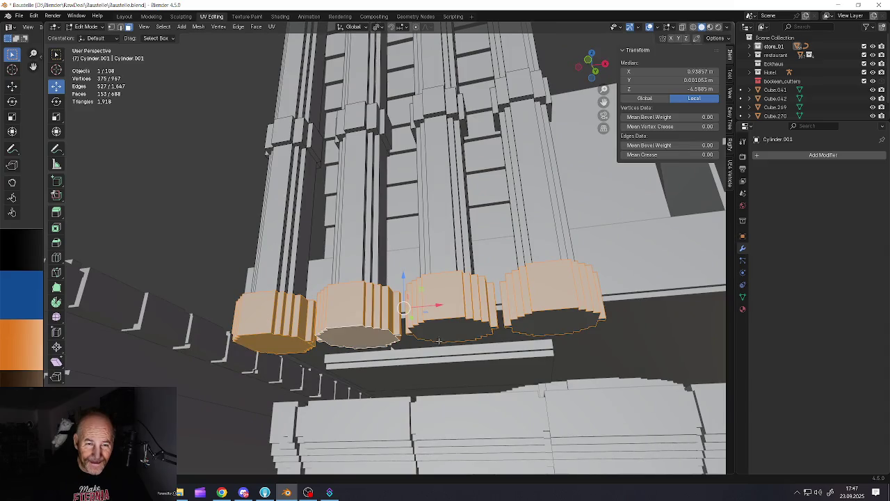
shift+click(452, 325)
shift+click(553, 321)
middle_drag(553, 321, 404, 285)
Raise the selected bottom caps slightly along Z
key(g)
key(z)
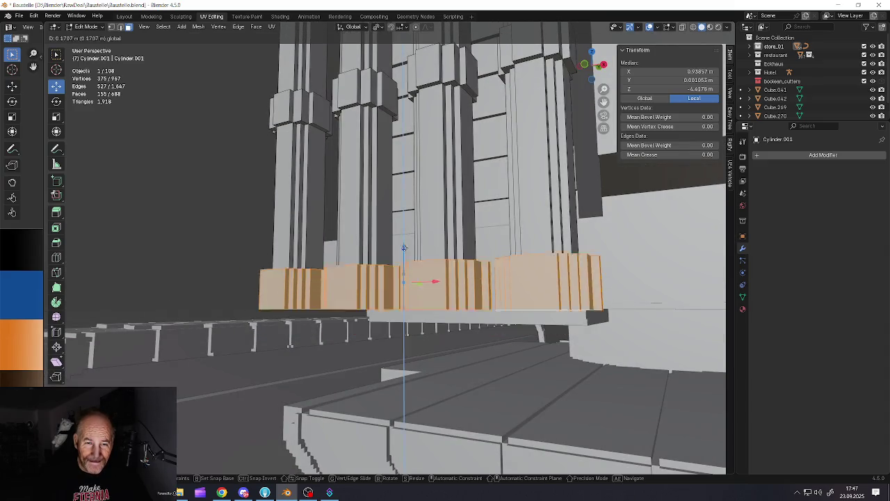
click(405, 229)
mouse_move(404, 230)
middle_down()
mouse_move(398, 218)
mouse_move(397, 255)
mouse_move(371, 244)
mouse_move(386, 271)
mouse_move(399, 240)
mouse_move(359, 274)
mouse_move(338, 262)
mouse_move(417, 277)
mouse_move(338, 258)
mouse_move(328, 264)
mouse_move(351, 327)
mouse_move(326, 347)
middle_up()
scroll(398, 217, down, 5)
scroll(398, 254, up, 2)
scroll(370, 244, up, 2)
scroll(386, 271, down, 2)
Back in Object Mode, move the metarig into the middle of the cab
key(Tab)
scroll(386, 271, down, 3)
key(a)
key(alt+a)
click(426, 293)
scroll(417, 286, up, 5)
key(g)
click(328, 278)
Turn the metarig on Z and slide it along Y out of the cab, to about -12.396 m
drag(325, 348, 342, 301)
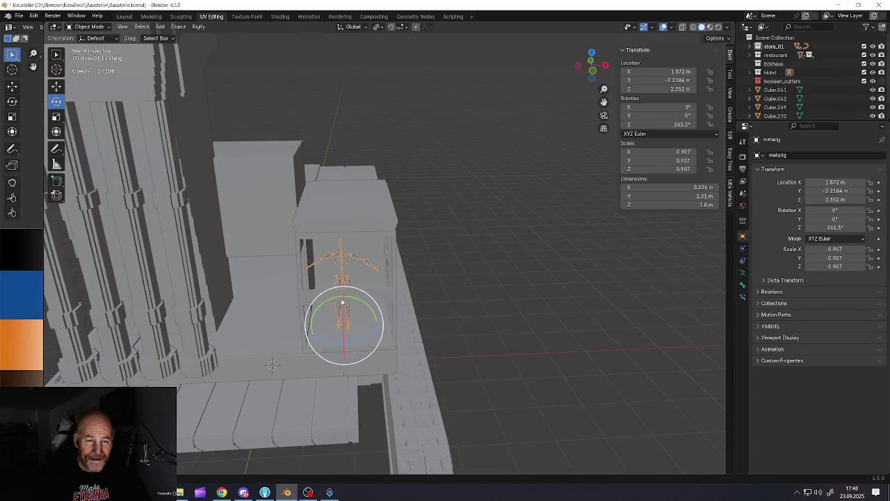
middle_drag(342, 300, 278, 250)
scroll(250, 229, down, 3)
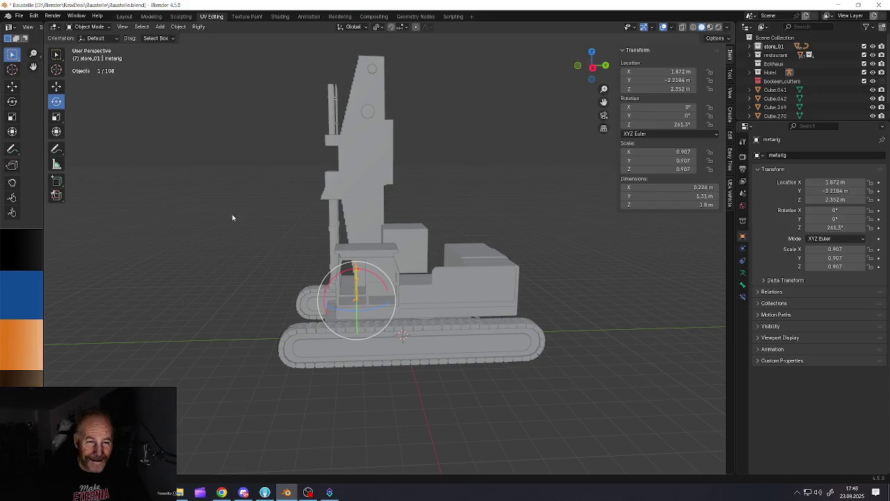
click(56, 86)
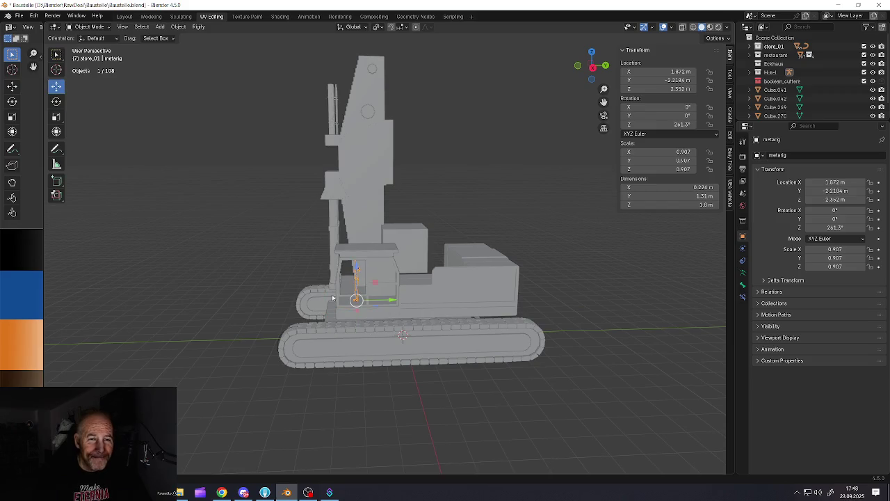
drag(392, 304, 148, 304)
click(382, 292)
middle_drag(406, 247, 445, 251)
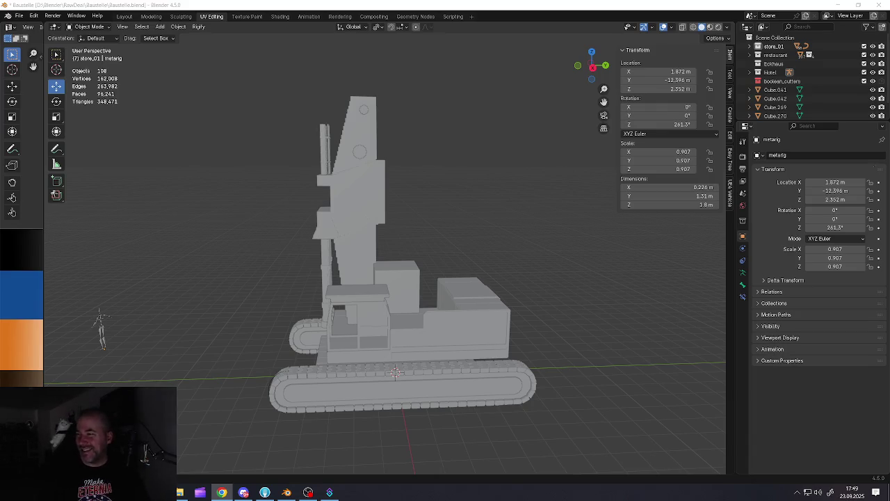
Select Cube.044 and shrink it down to a small block
mouse_move(371, 175)
middle_down()
mouse_move(306, 183)
mouse_move(342, 190)
middle_up()
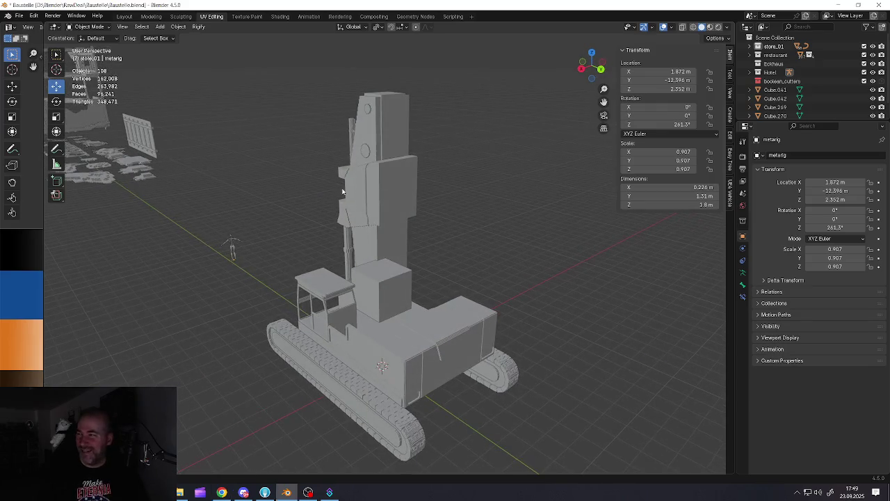
scroll(377, 261, up, 2)
scroll(377, 262, up, 3)
scroll(377, 262, up, 3)
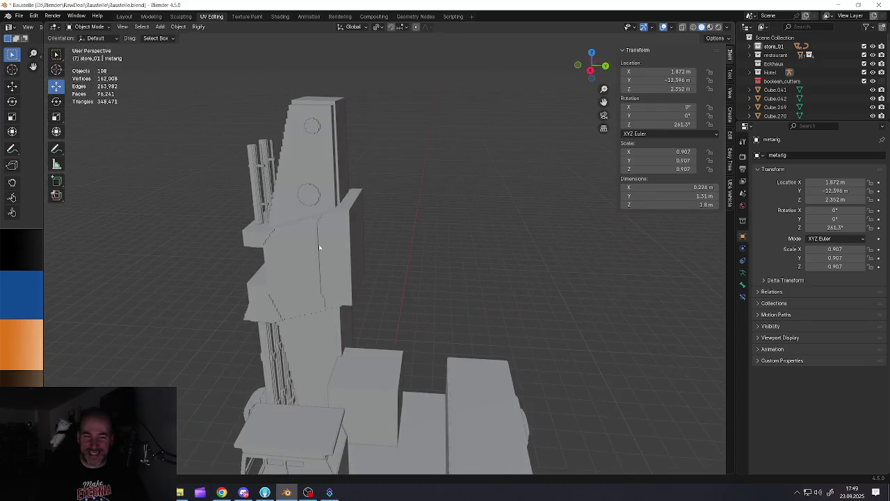
scroll(389, 306, down, 3)
scroll(363, 230, down, 1)
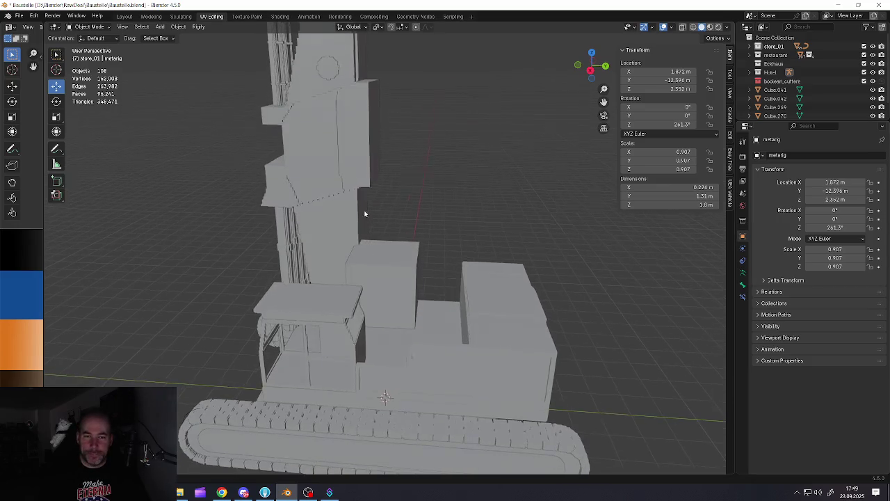
mouse_move(364, 215)
middle_down()
mouse_move(312, 260)
mouse_move(390, 299)
middle_up()
click(313, 263)
scroll(313, 263, up, 2)
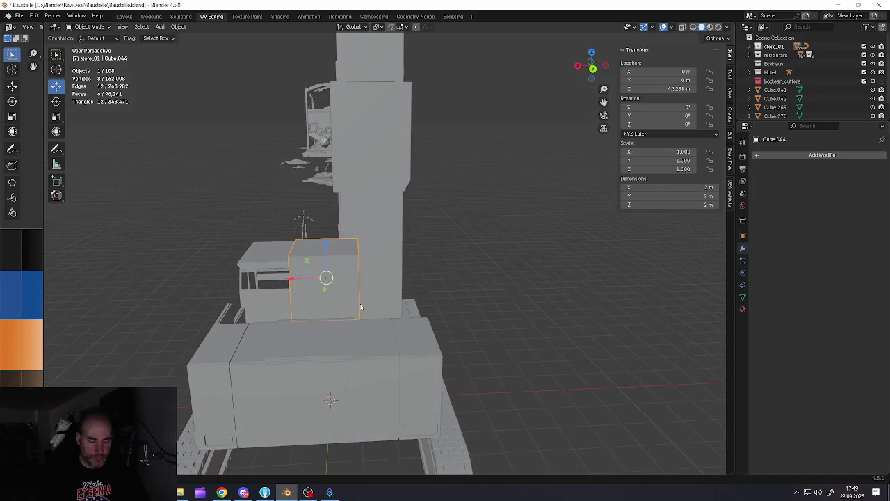
key(g)
click(378, 288)
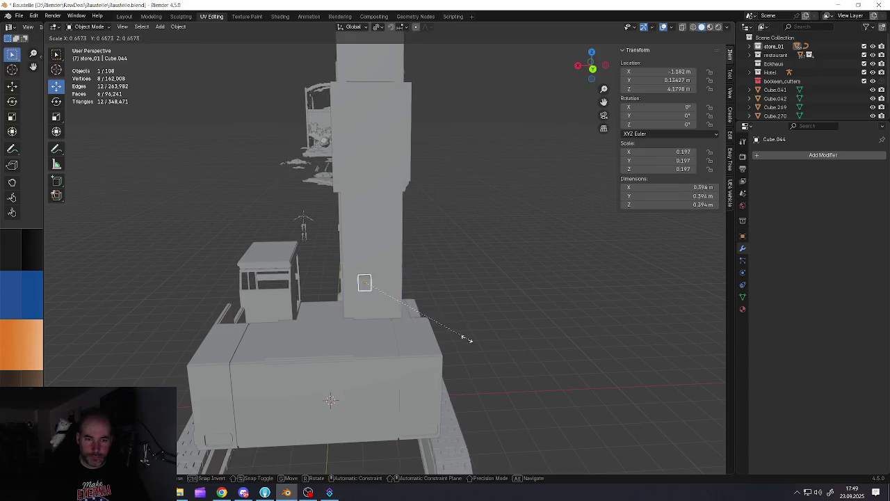
Move the block along Y against the mast and stretch it vertically into a tall post
mouse_move(467, 338)
middle_down()
mouse_move(407, 268)
mouse_move(421, 260)
middle_up()
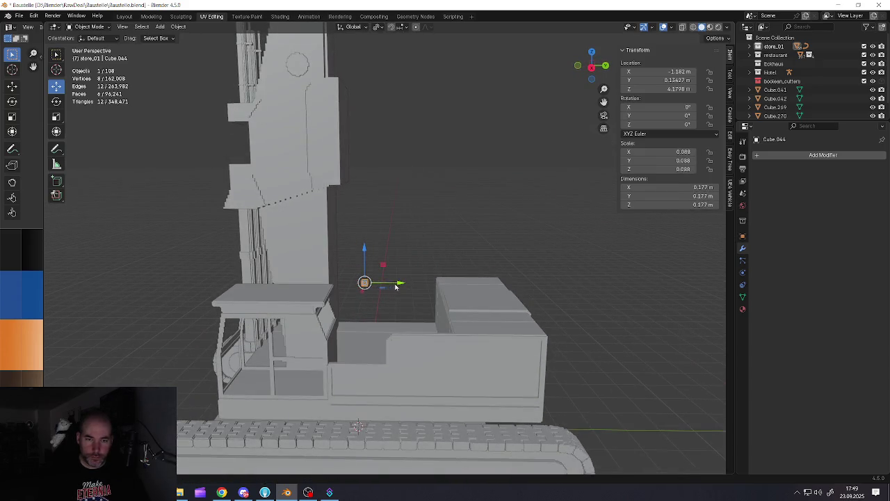
key(g)
key(y)
click(369, 287)
key(s)
key(z)
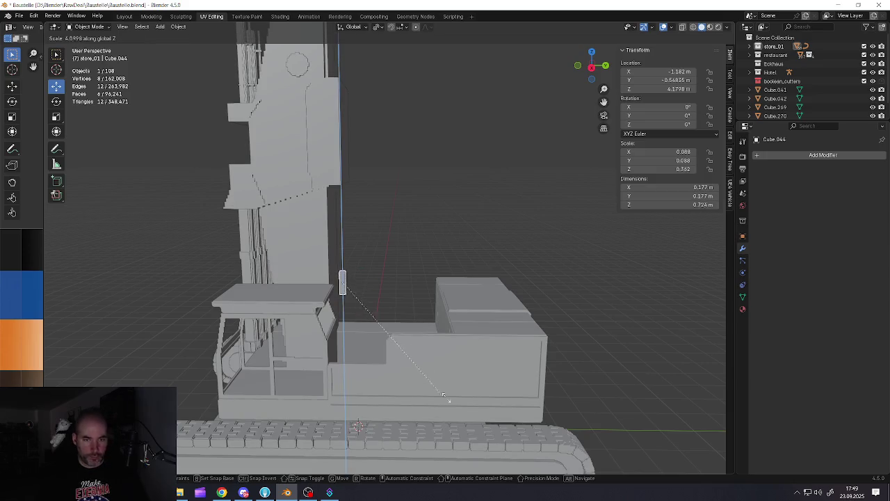
key(z)
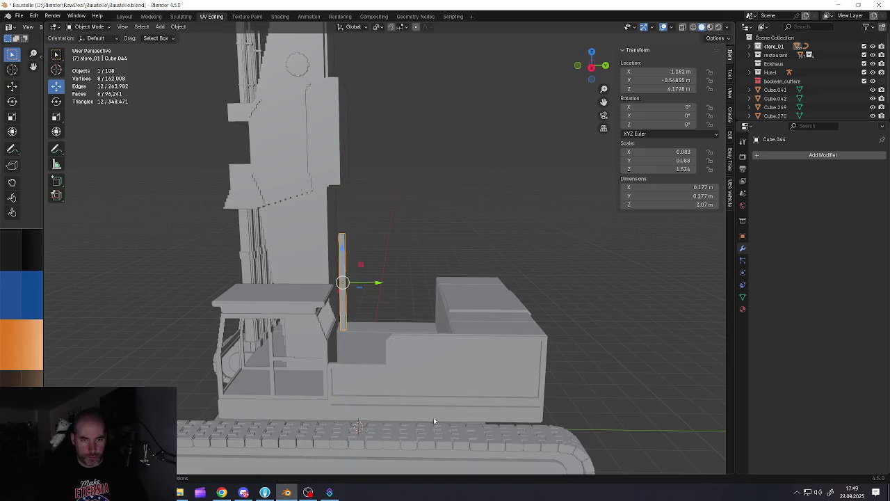
click(408, 343)
Reposition the post along the X axis beside the mast
middle_drag(407, 343, 341, 278)
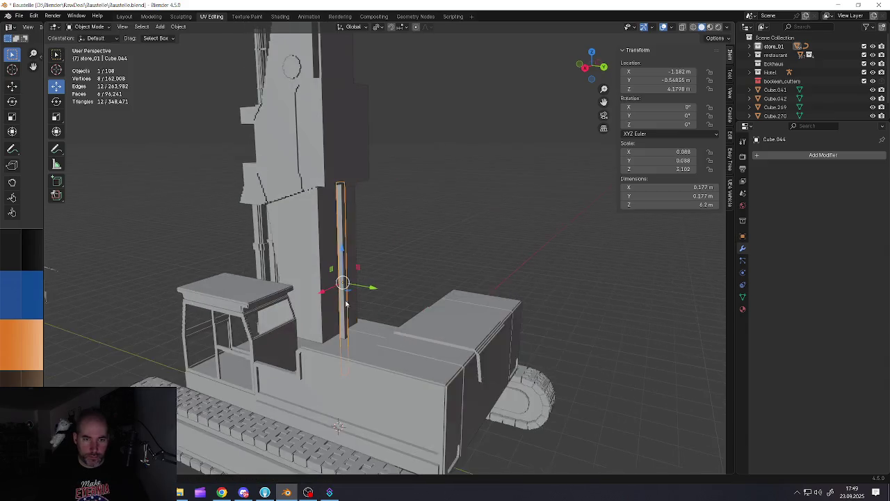
key(g)
key(z)
mouse_move(340, 212)
alt+middle_down()
mouse_move(305, 223)
mouse_move(299, 258)
alt+middle_up()
key(x)
click(332, 256)
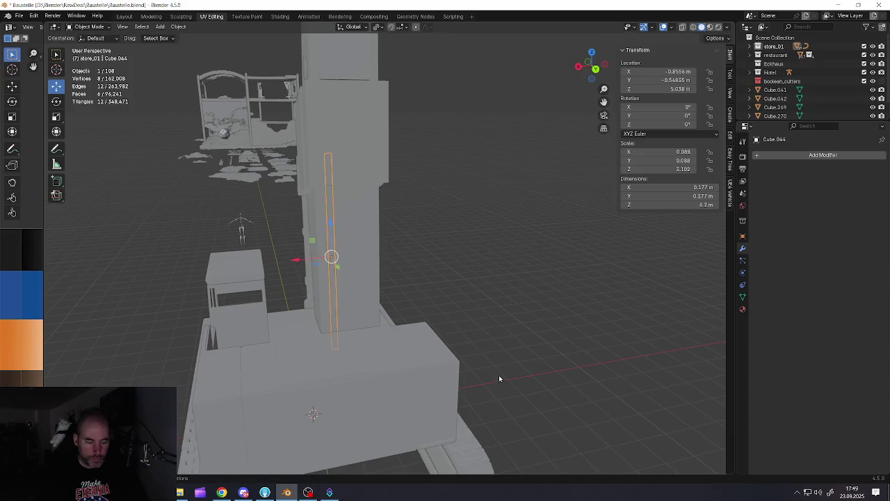
Shorten the post to 4.57 m tall (Z scale 2.286), adjust its height, and enter Edit Mode
key(s)
key(z)
mouse_move(487, 373)
alt+middle_down()
mouse_move(360, 317)
mouse_move(474, 365)
mouse_move(328, 229)
mouse_move(330, 264)
mouse_move(348, 271)
alt+middle_up()
click(328, 230)
key(g)
key(z)
click(328, 229)
scroll(330, 264, up, 4)
key(Tab)
Add two loop cuts across the post at their default positions
key(ctrl+r)
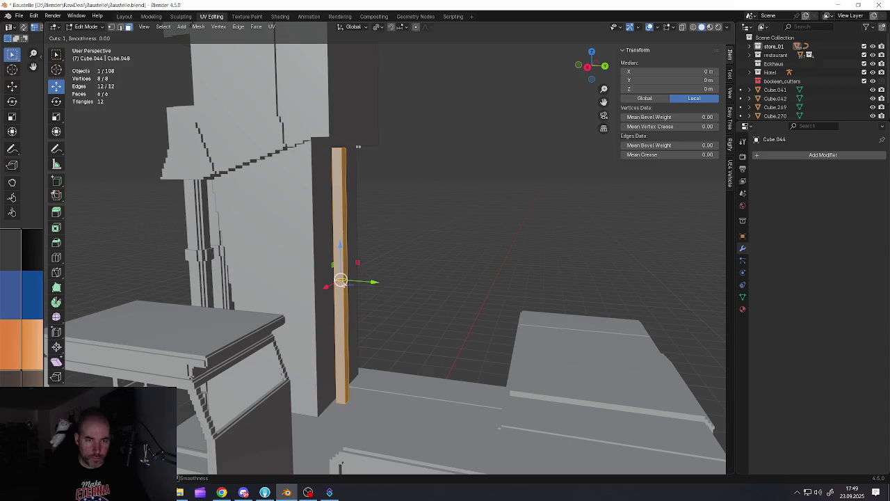
scroll(342, 282, up, 1)
click(341, 280)
right_click(342, 295)
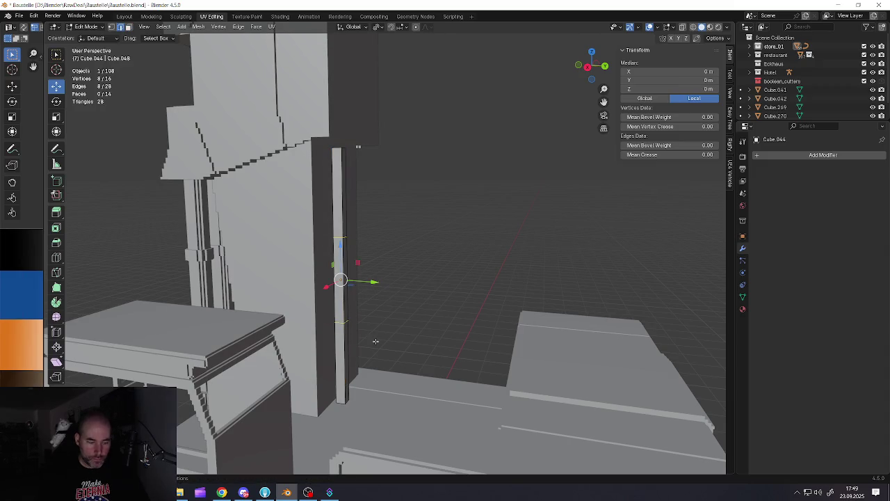
key(s)
right_click(423, 355)
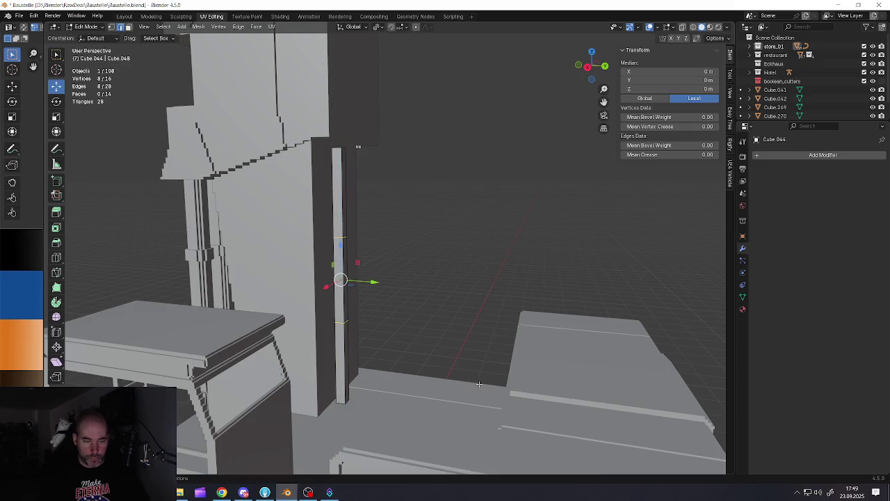
key(s)
right_click(425, 350)
Apply the post's transform to its mesh and return to Edit Mode
key(Tab)
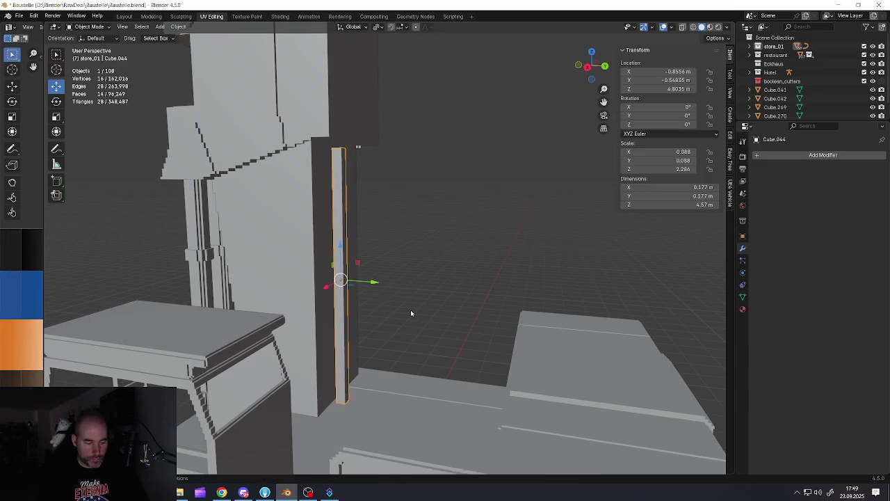
key(ctrl+a)
click(410, 311)
key(Tab)
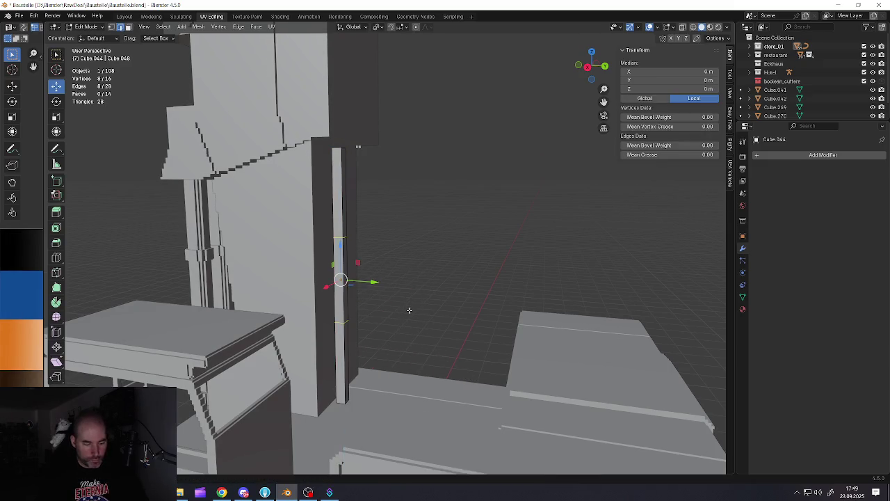
key(s)
right_click(441, 314)
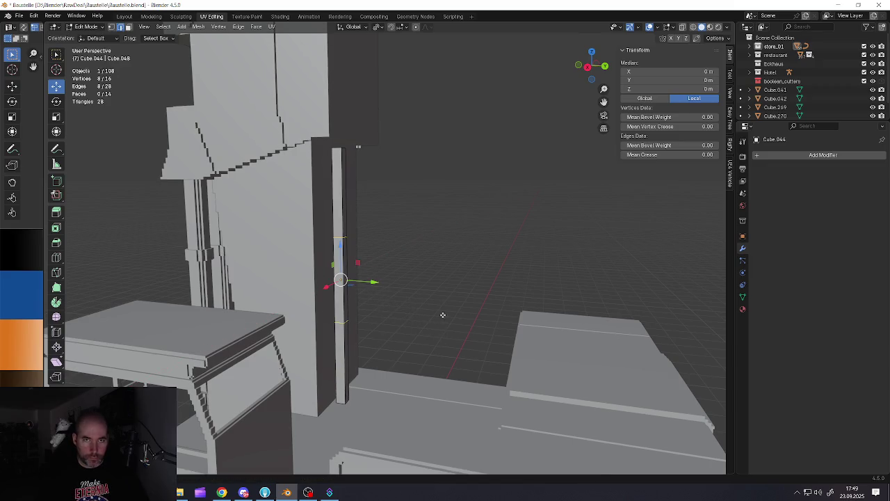
Set the transform pivot point to Median Point
click(378, 26)
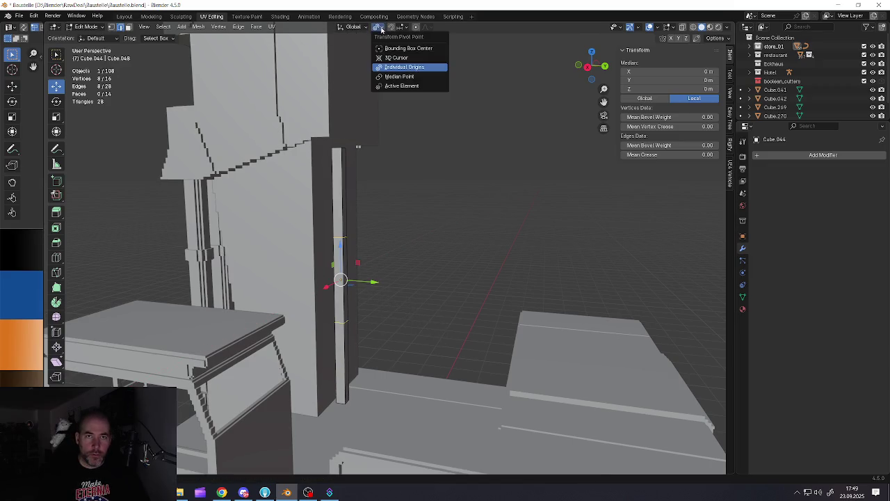
click(397, 77)
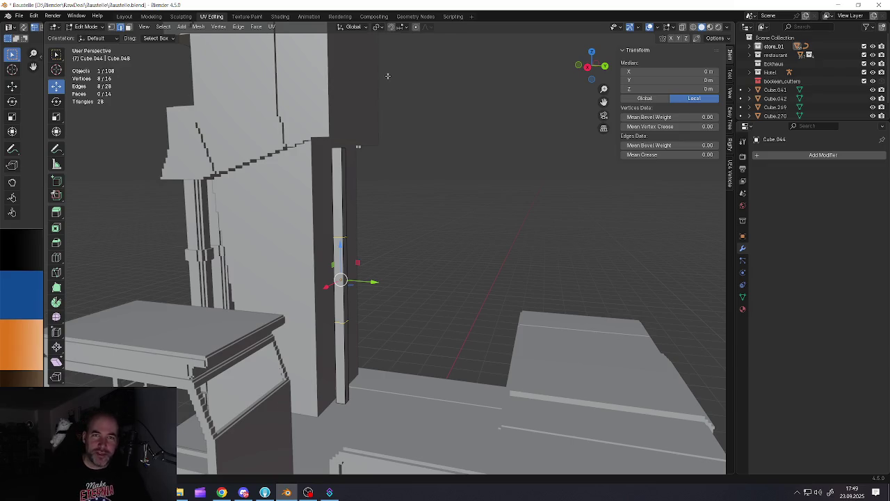
click(378, 26)
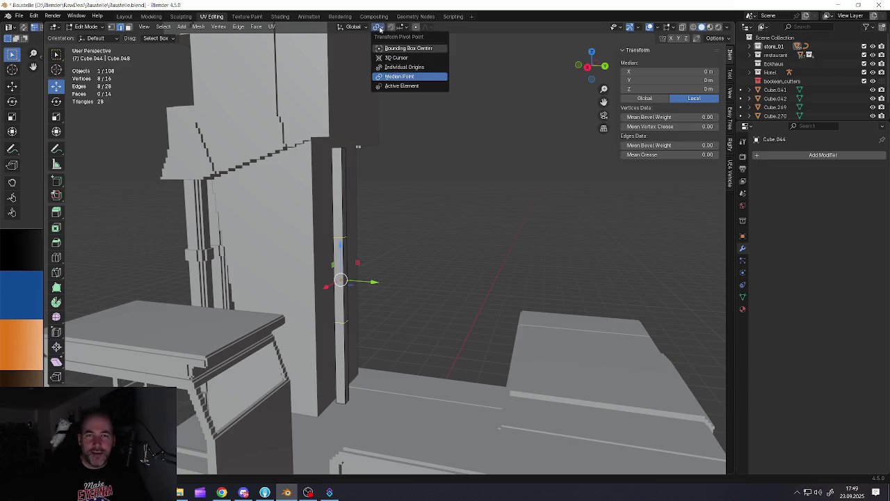
key(s)
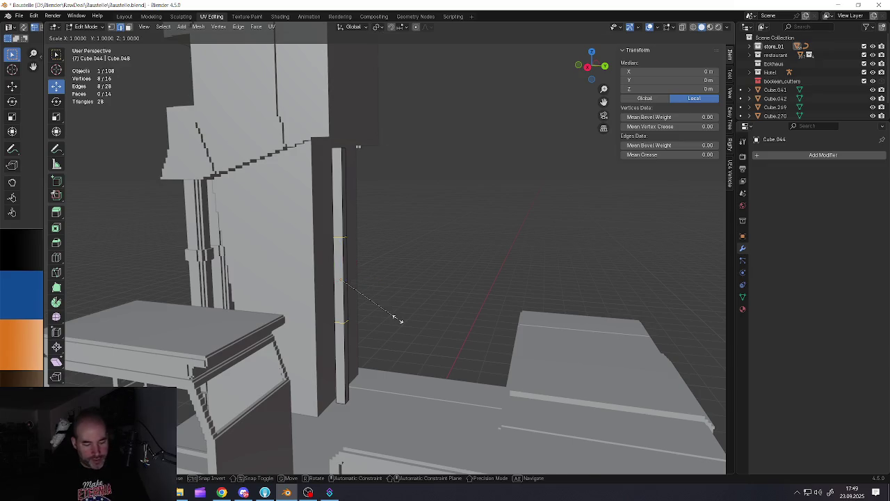
key(z)
right_click(463, 352)
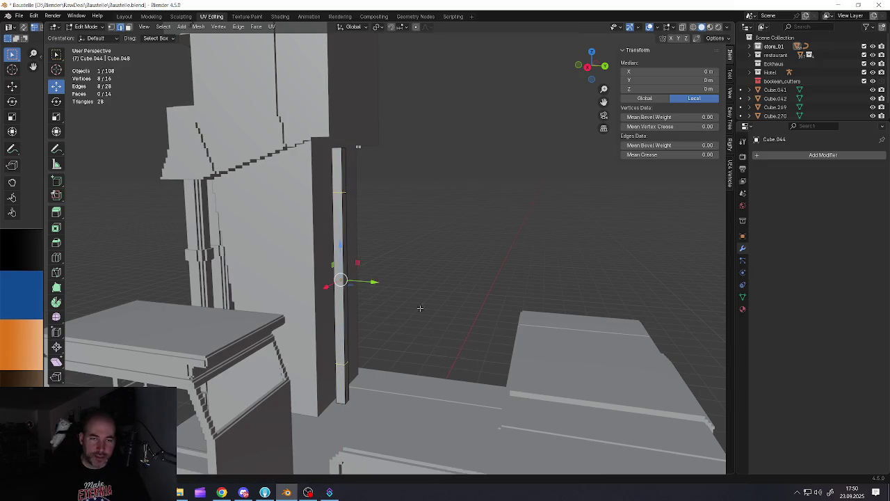
middle_drag(419, 308, 337, 222)
Select the top and bottom face rings and fatten them outward into thicker end blocks
key(alt+a)
alt+click(338, 161)
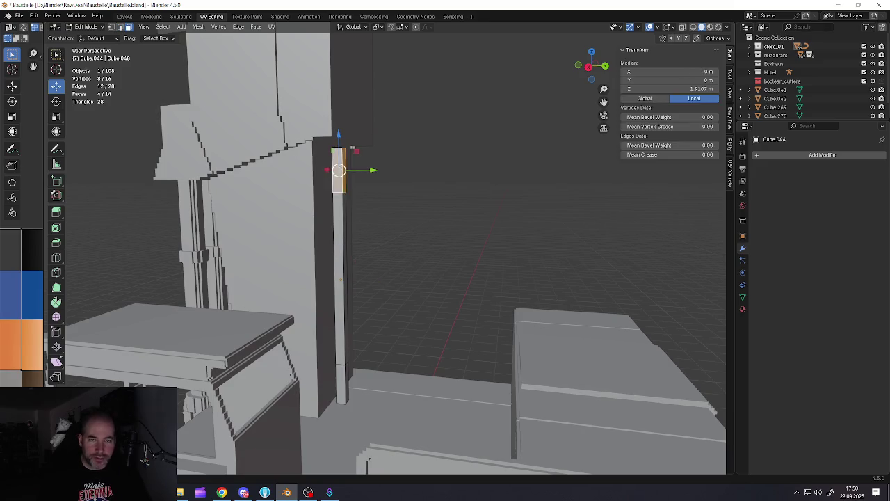
alt+shift+click(336, 381)
shift+middle_drag(336, 381, 340, 395)
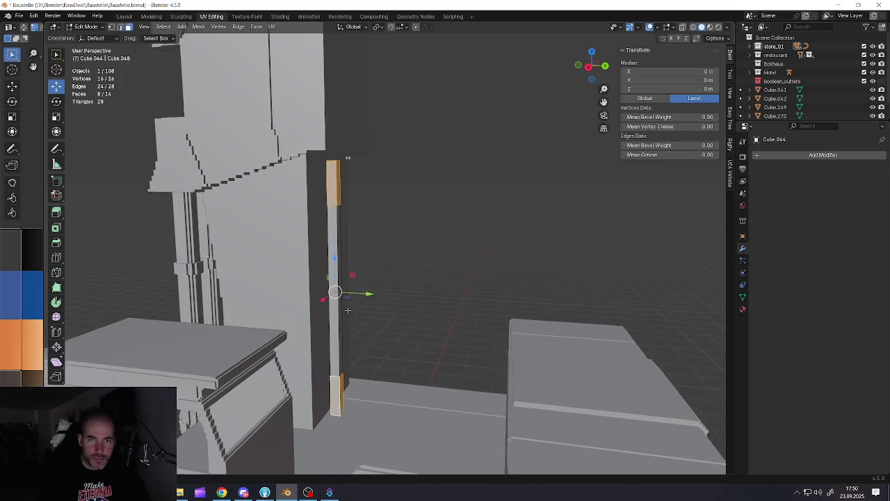
click(377, 27)
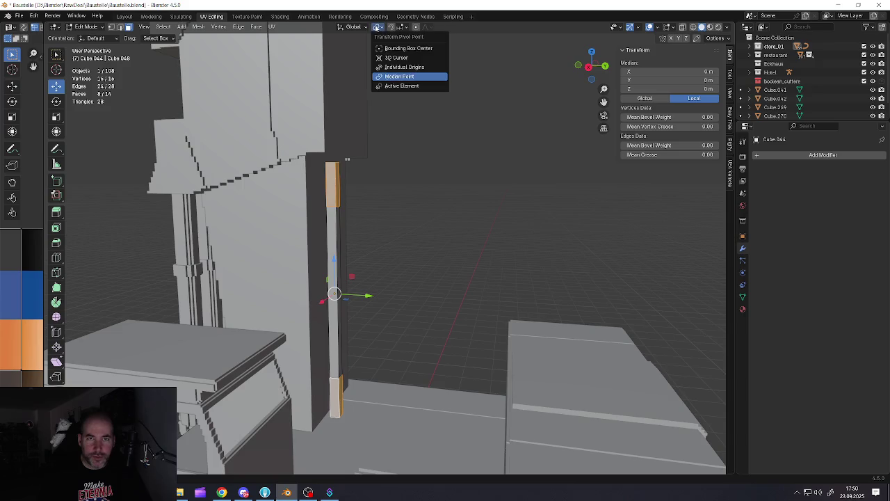
click(392, 77)
middle_drag(339, 348, 331, 345)
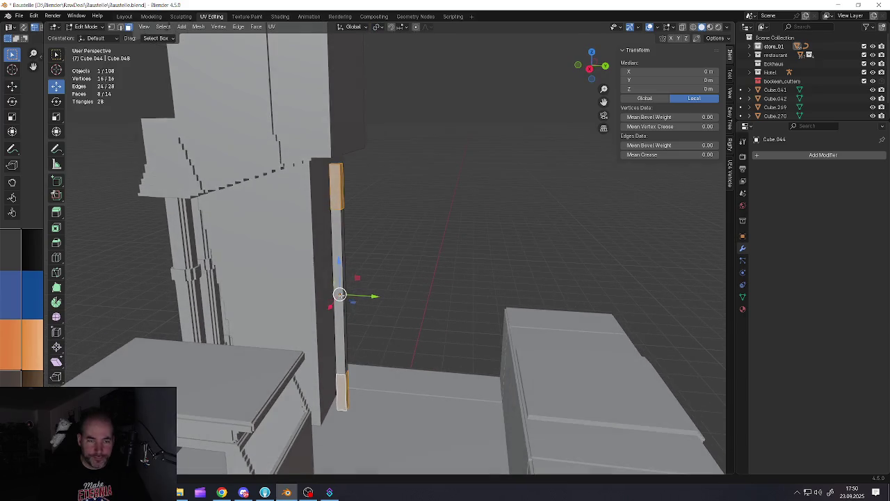
key(alt+e)
click(386, 322)
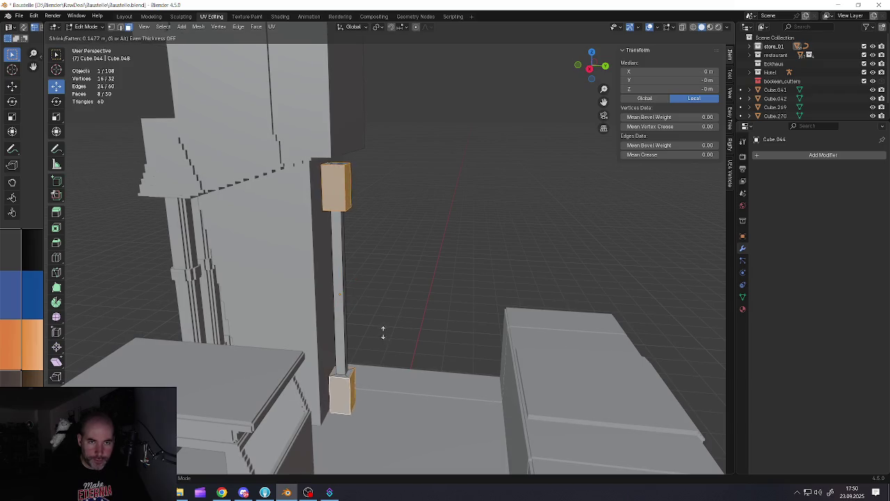
click(385, 352)
Lower the whole pole slightly along Z in Object Mode
key(Tab)
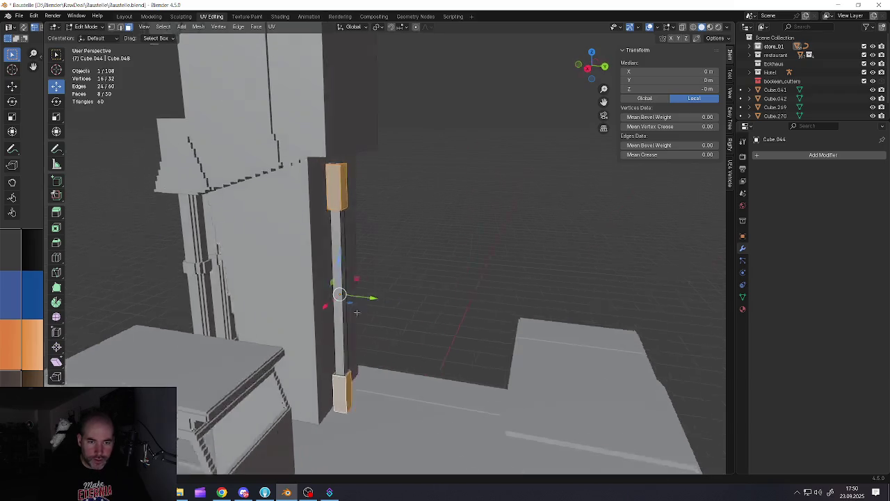
key(alt+z)
key(alt+z)
middle_drag(358, 316, 344, 304)
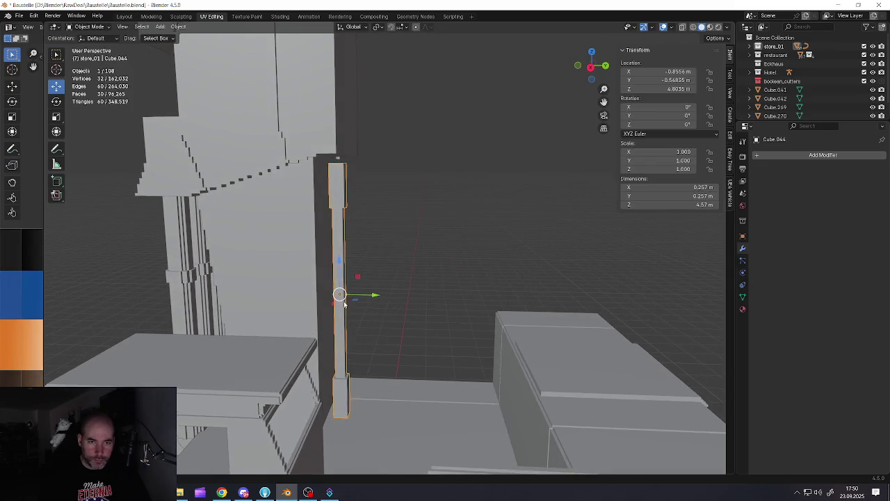
drag(340, 263, 343, 247)
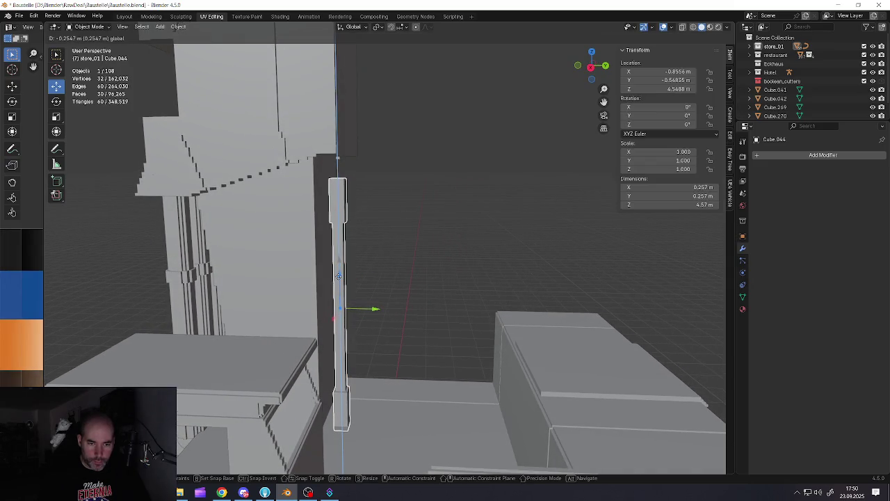
scroll(342, 248, up, 3)
Select the pole's top block and raise it upward
key(Tab)
scroll(347, 235, up, 3)
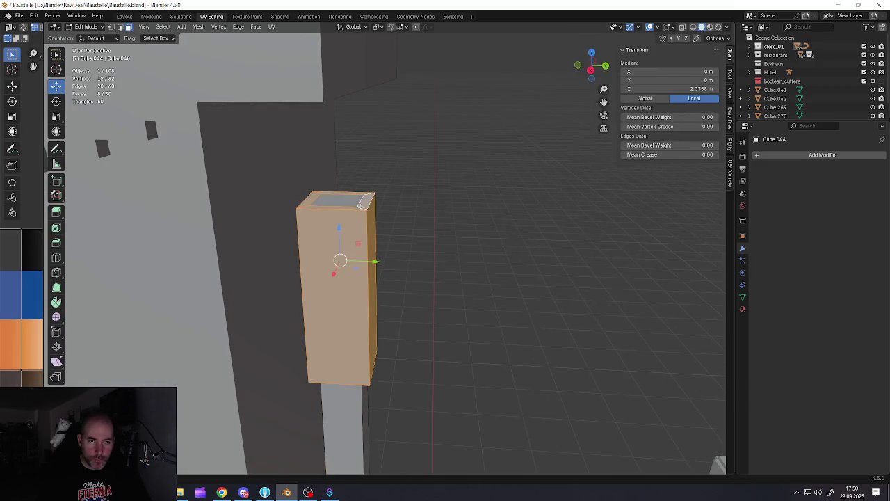
shift+click(362, 206)
middle_drag(361, 206, 340, 262)
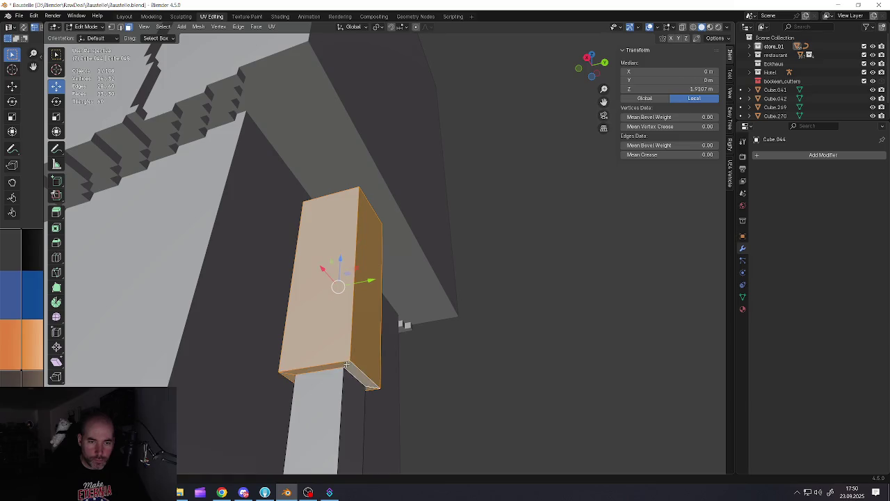
scroll(345, 365, down, 5)
middle_drag(345, 365, 344, 278)
key(g)
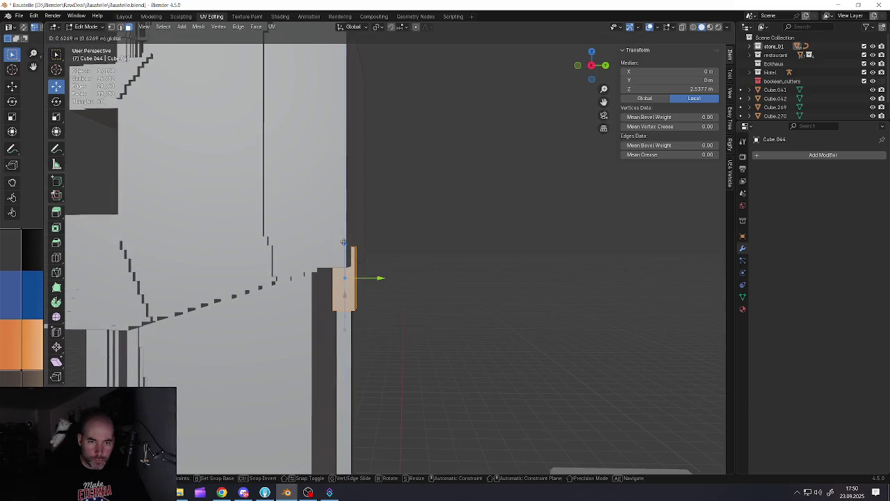
click(344, 242)
scroll(340, 264, down, 3)
scroll(330, 292, down, 2)
scroll(329, 313, up, 3)
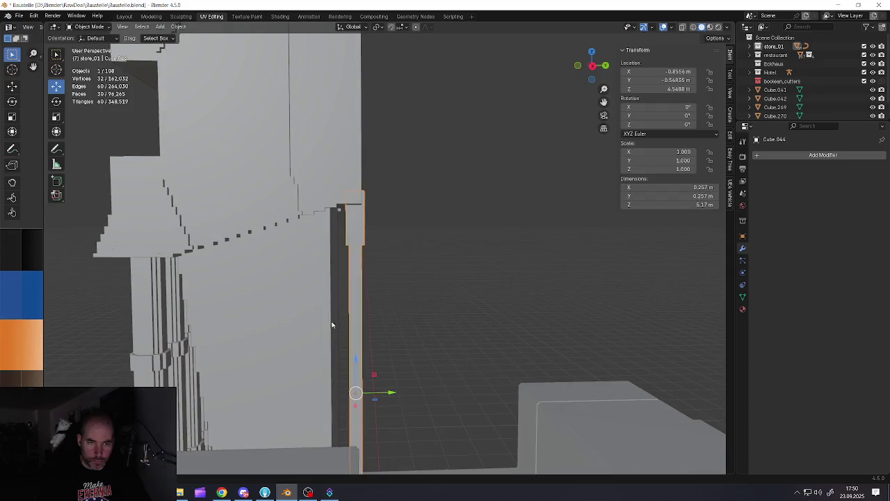
scroll(328, 304, up, 1)
scroll(341, 209, up, 2)
Push the selected tall face outward along Y
click(352, 173)
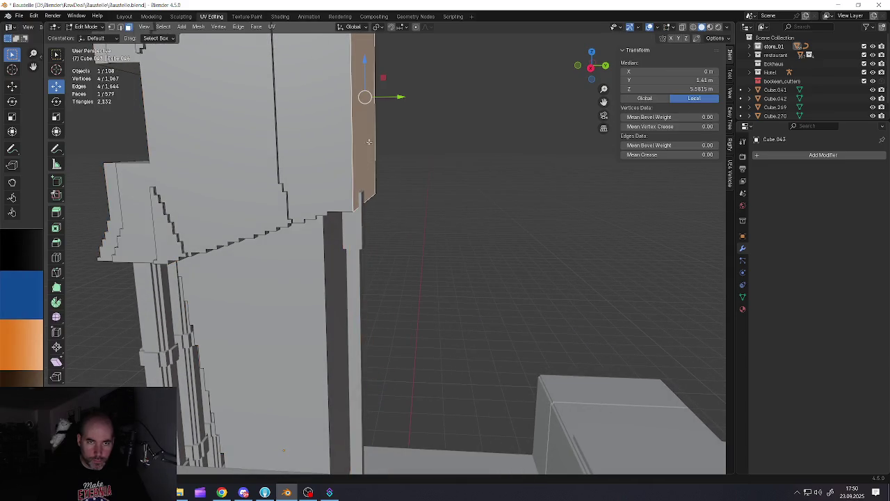
drag(395, 97, 408, 98)
scroll(407, 97, down, 4)
mouse_move(407, 97)
middle_down()
mouse_move(319, 194)
mouse_move(339, 246)
middle_up()
scroll(319, 194, up, 3)
Back in Object Mode, duplicate the thin pole in place
key(Tab)
click(368, 206)
key(shift+d)
right_click(328, 292)
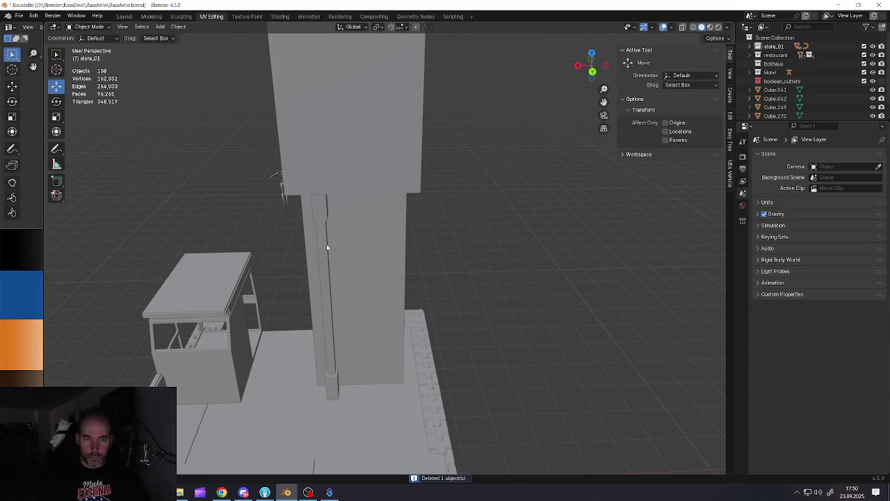
Delete the stray duplicate pole and remove an accidentally added Armature modifier
key(Delete)
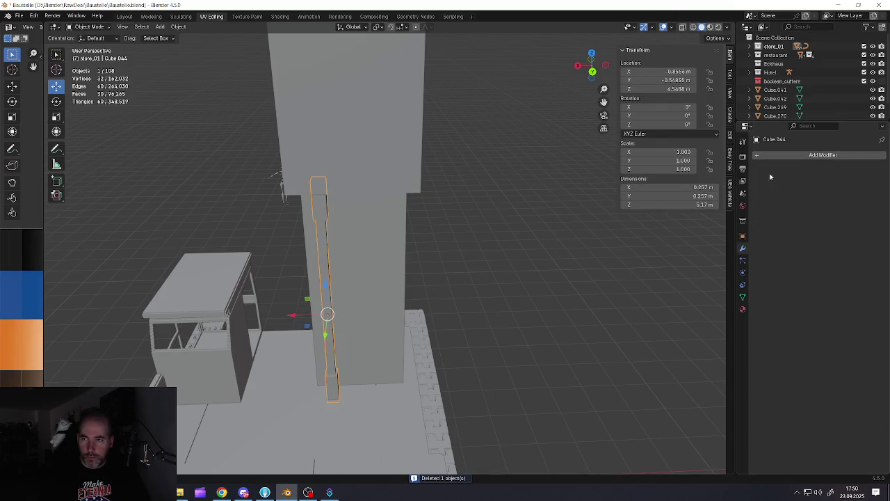
click(772, 155)
click(791, 158)
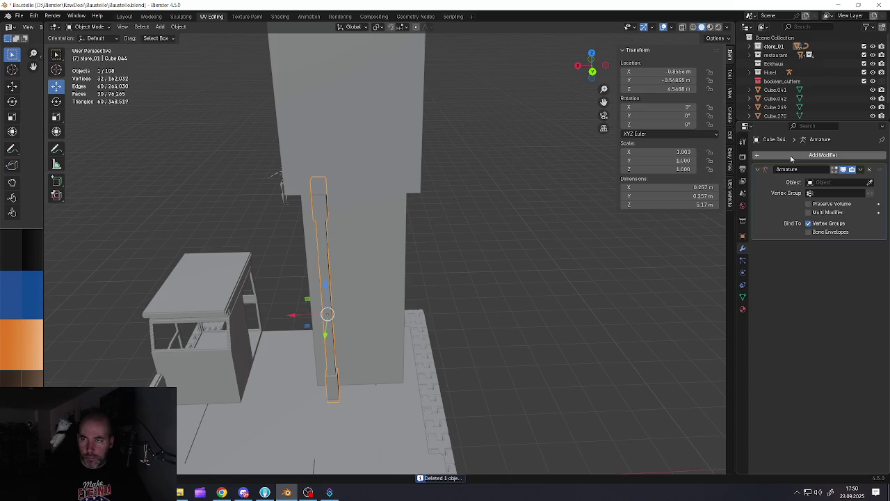
click(870, 169)
Add an Array modifier with Count 5 and relative X offset 1.4, shifting the row along X
click(806, 154)
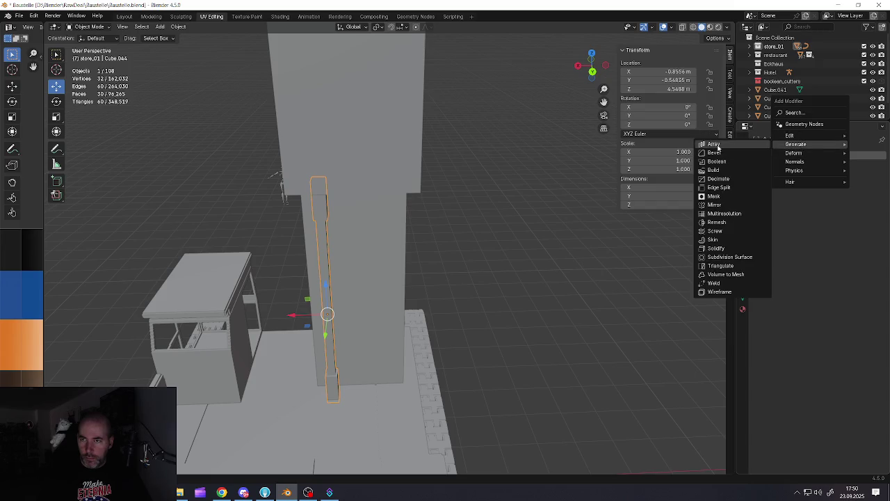
click(719, 148)
click(873, 194)
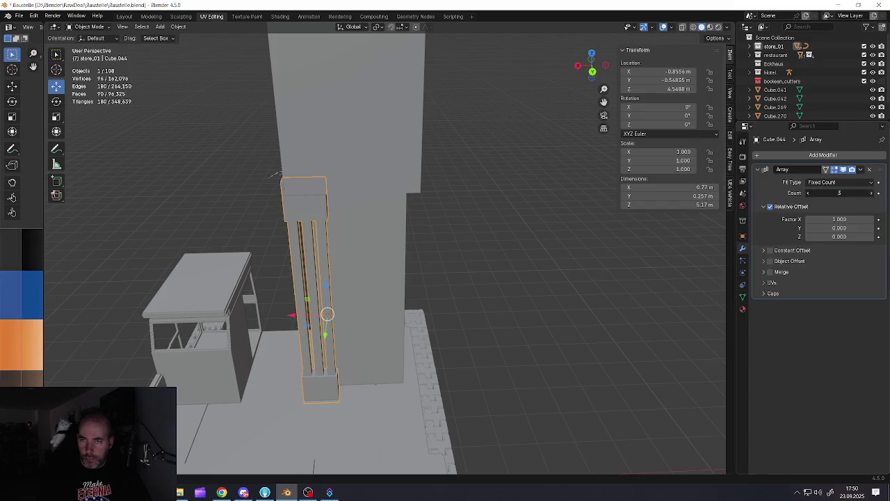
click(872, 194)
click(873, 194)
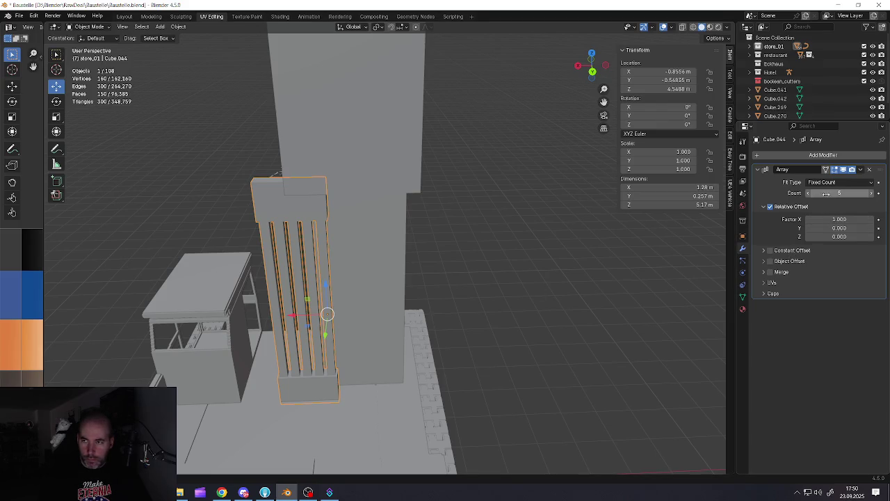
drag(303, 318, 365, 308)
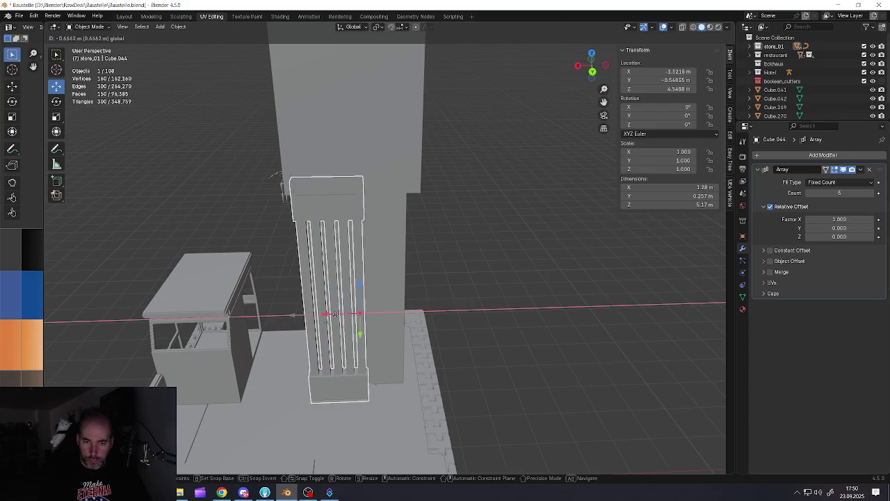
click(872, 222)
click(872, 222)
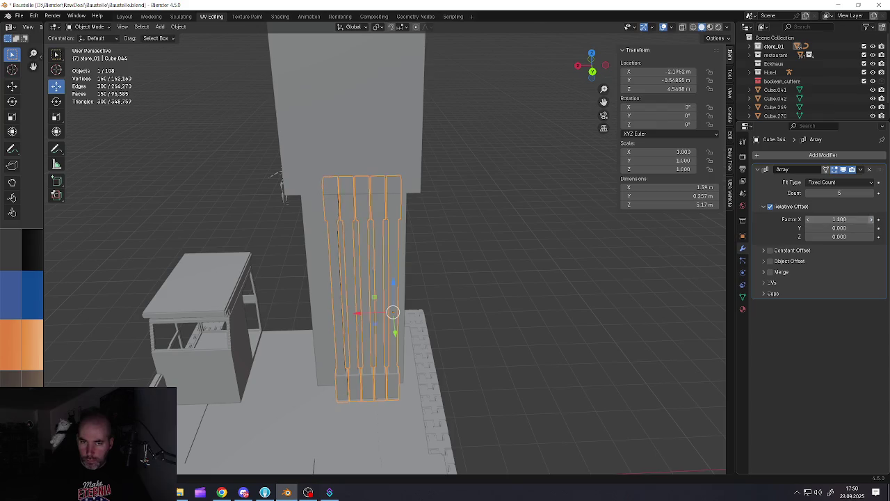
click(872, 222)
click(872, 222)
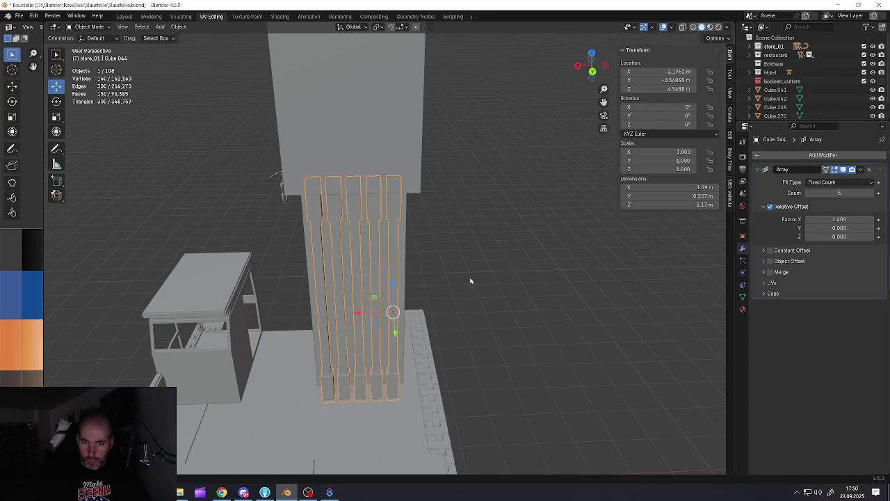
mouse_move(470, 281)
middle_down()
mouse_move(342, 254)
mouse_move(372, 301)
mouse_move(418, 288)
middle_up()
Shift the post row slightly along the X axis
key(g)
key(x)
click(363, 313)
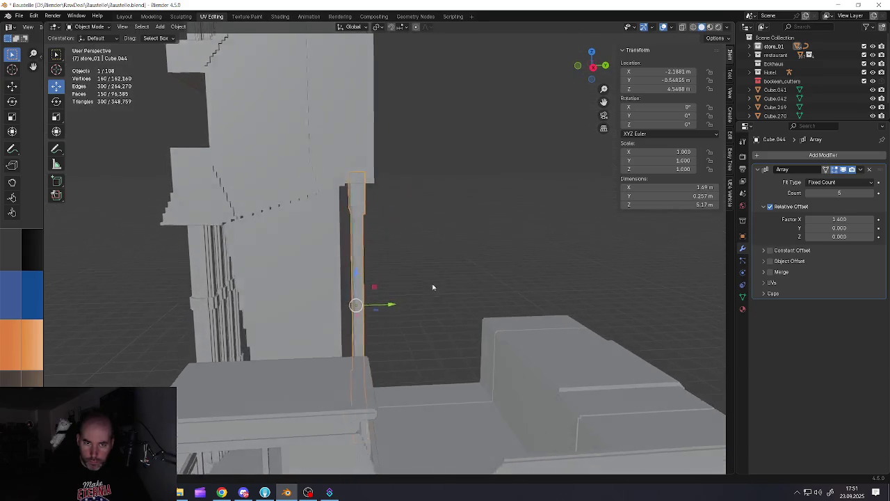
scroll(417, 289, down, 6)
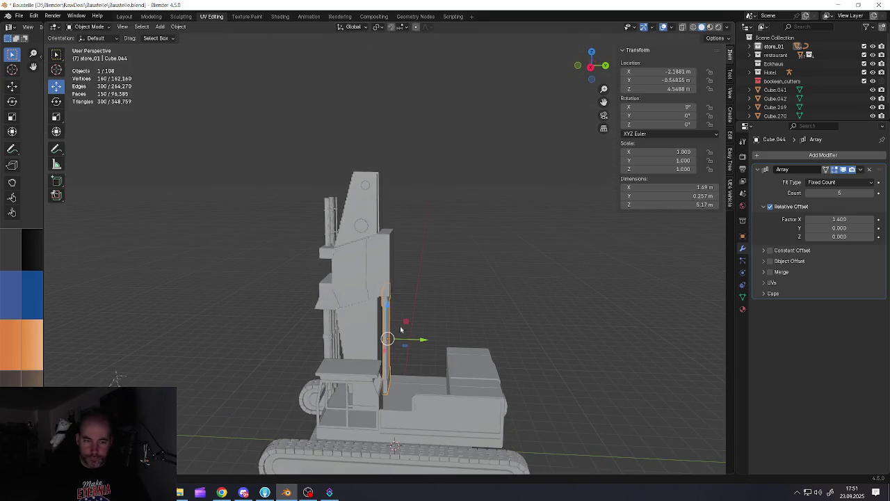
Duplicate the post row and raise the copy along Z above the mast
key(shift+d)
right_click(384, 289)
key(g)
key(z)
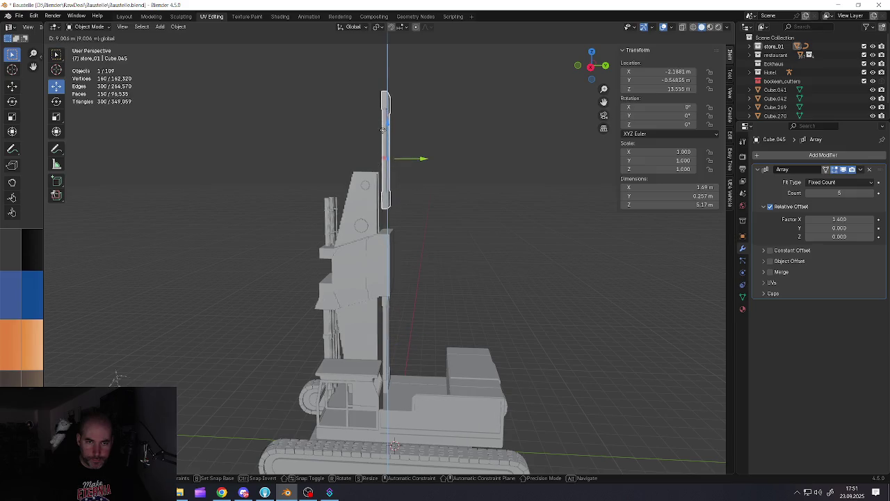
click(387, 167)
mouse_move(387, 167)
middle_down()
mouse_move(375, 205)
mouse_move(421, 227)
mouse_move(331, 214)
mouse_move(399, 231)
mouse_move(390, 288)
mouse_move(394, 255)
middle_up()
scroll(382, 181, up, 3)
key(alt+a)
scroll(408, 235, down, 3)
Duplicate the mast section and raise the copy Cube.046 to Z 13.913 m on top
click(369, 310)
shift+middle_drag(369, 311, 370, 267)
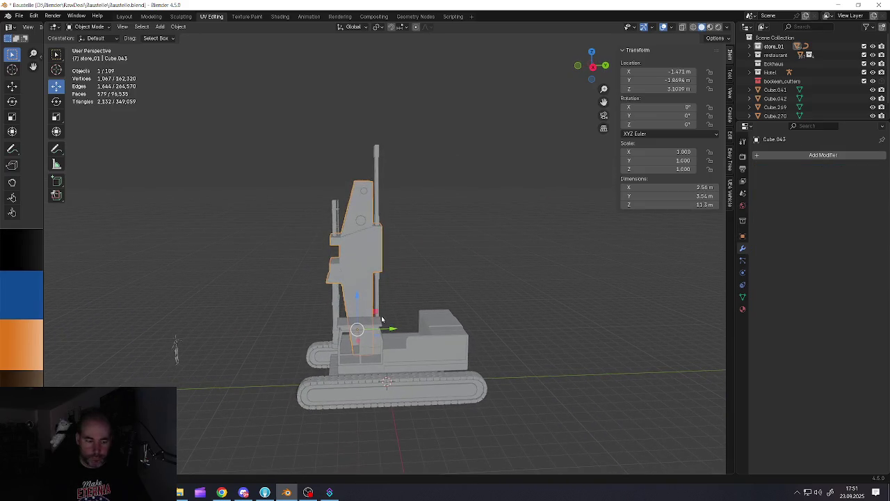
key(shift+d)
right_click(369, 267)
drag(358, 301, 387, 149)
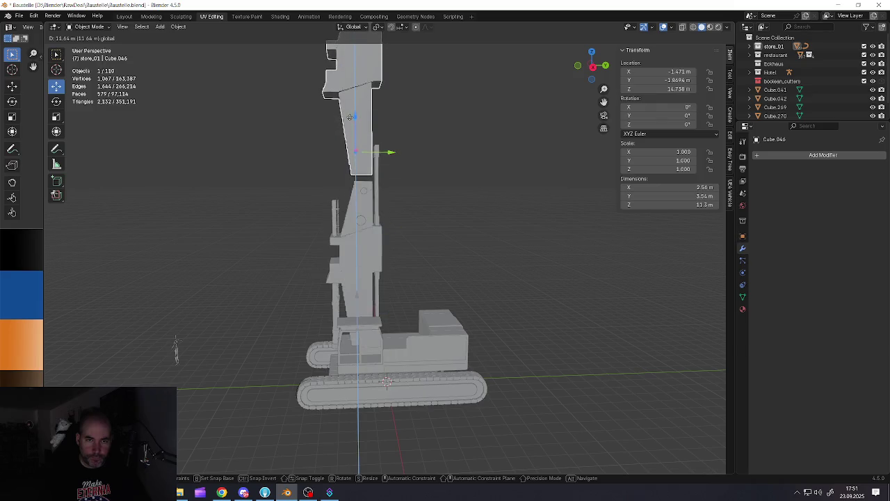
shift+middle_drag(387, 148, 409, 193)
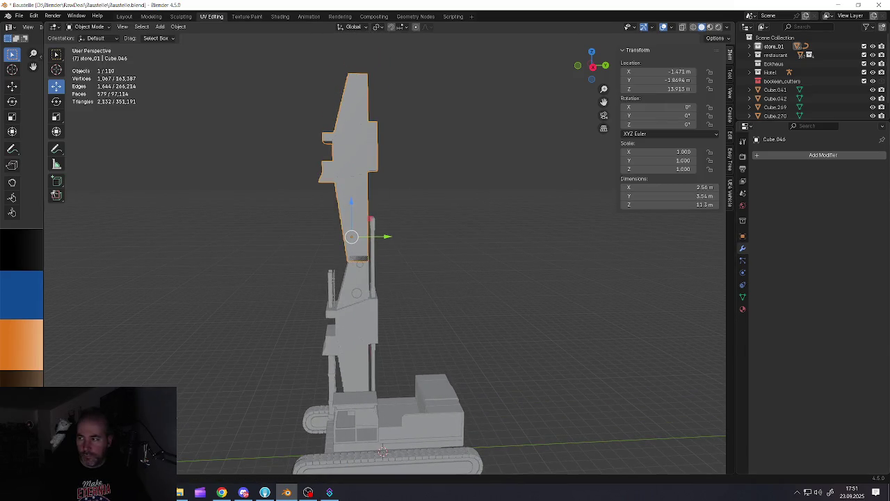
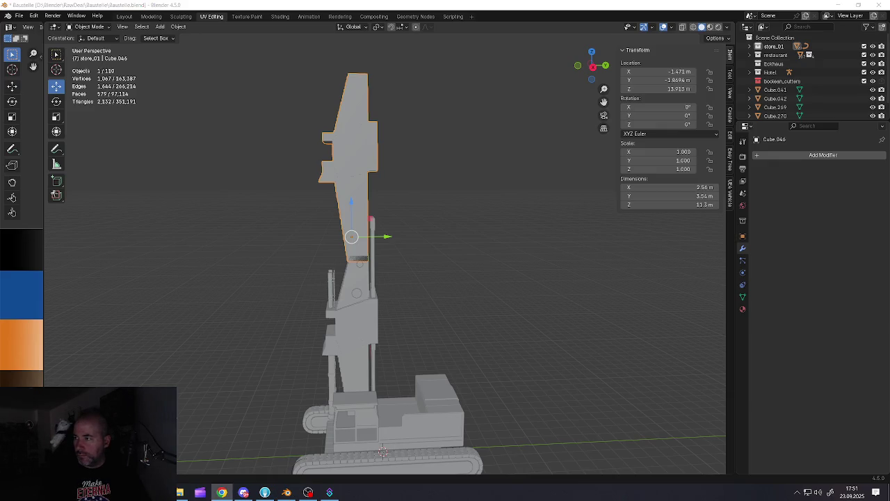
Delete the old upper boom piece and save the file
middle_drag(525, 203, 409, 223)
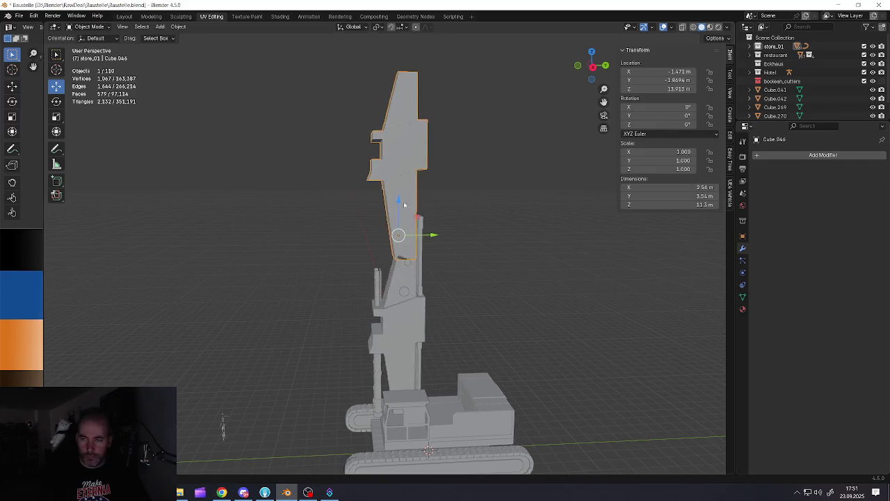
drag(431, 228, 364, 225)
key(Delete)
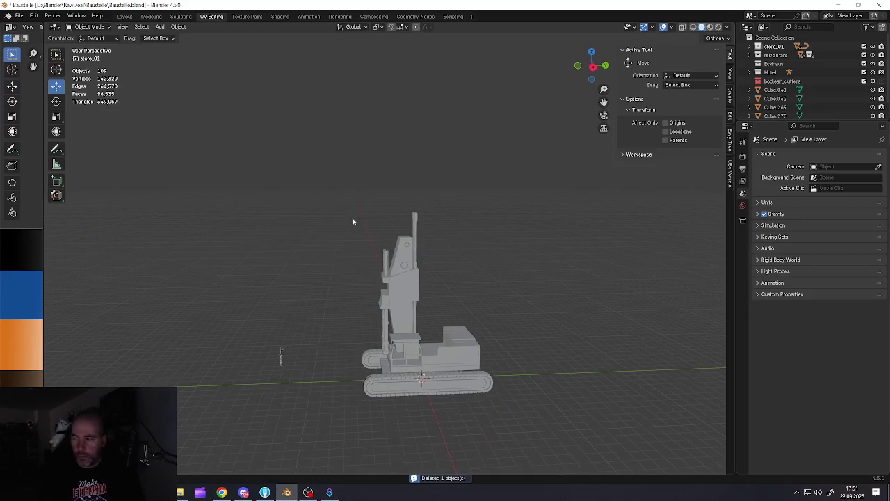
click(27, 19)
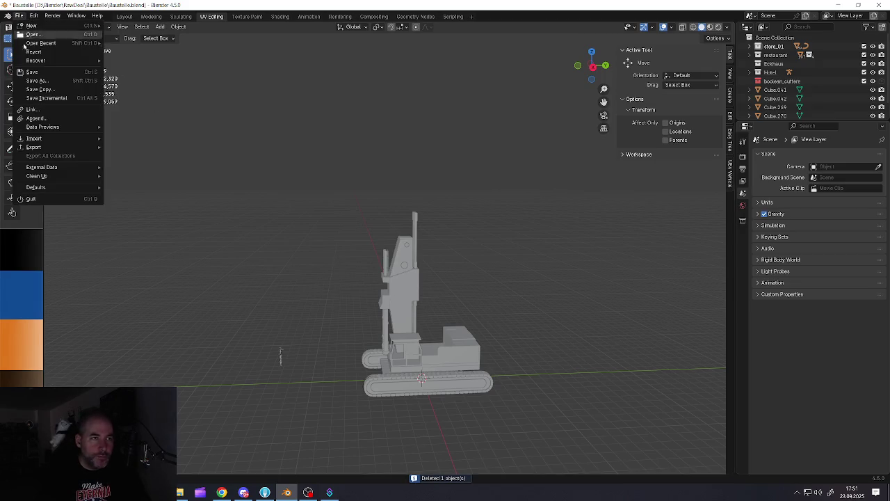
click(34, 70)
Add a cube, lift it beside the rig, shrink it and stretch it taller
key(shift+a)
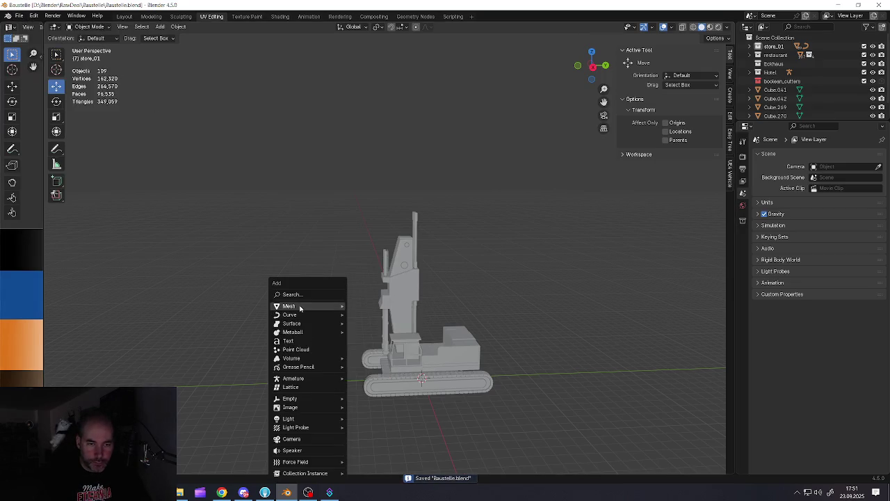
mouse_move(288, 306)
click(366, 315)
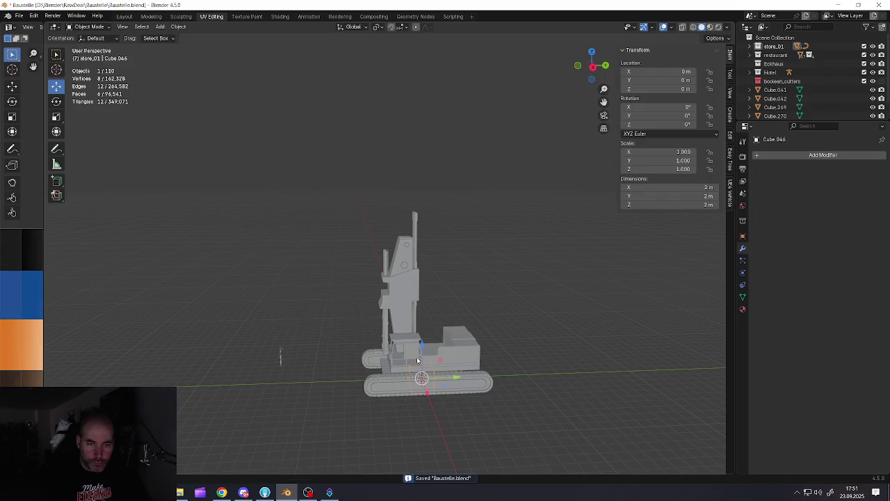
mouse_move(455, 376)
mouse_down()
mouse_move(368, 375)
mouse_move(327, 219)
mouse_up()
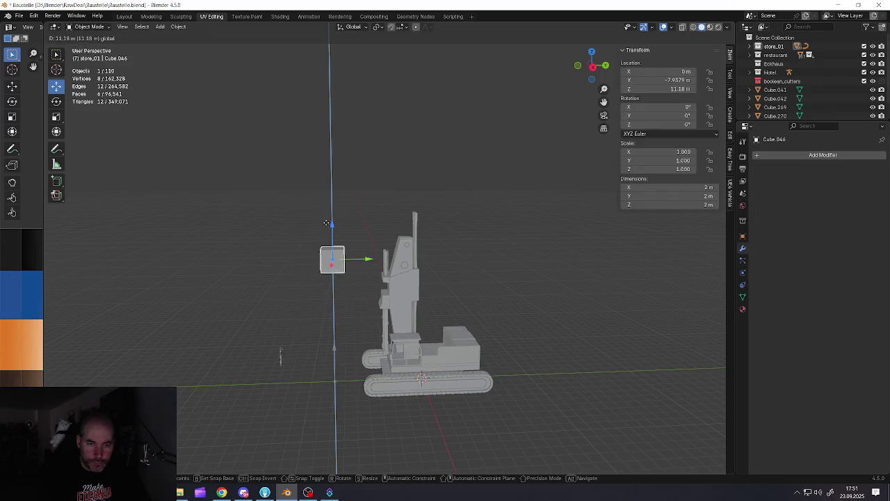
key(s)
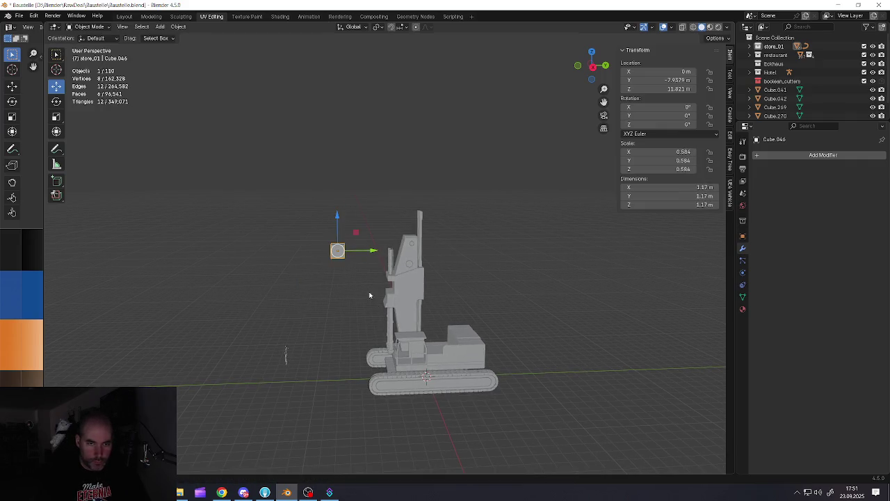
key(z)
click(428, 421)
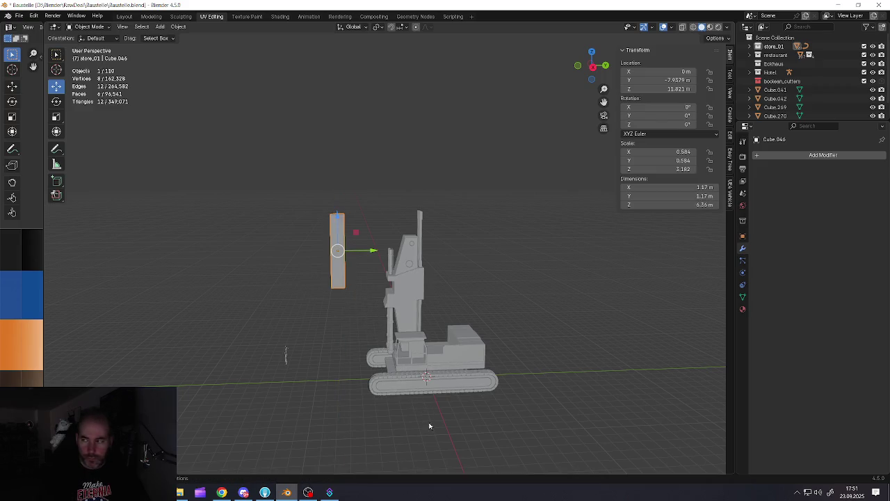
Stretch the block further into a 1.17 × 1.17 × 9.56 m post and enter Edit Mode
key(s)
key(z)
click(410, 396)
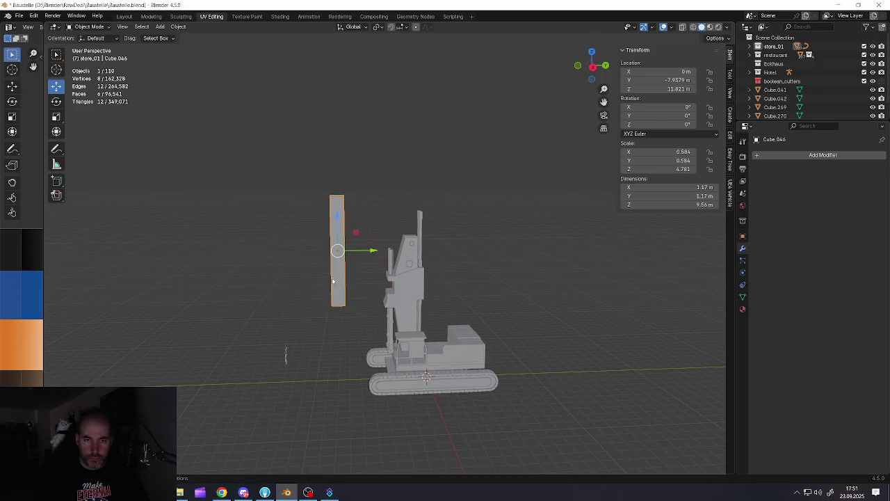
scroll(335, 266, up, 2)
scroll(334, 265, up, 1)
scroll(347, 256, up, 1)
shift+middle_drag(347, 255, 342, 249)
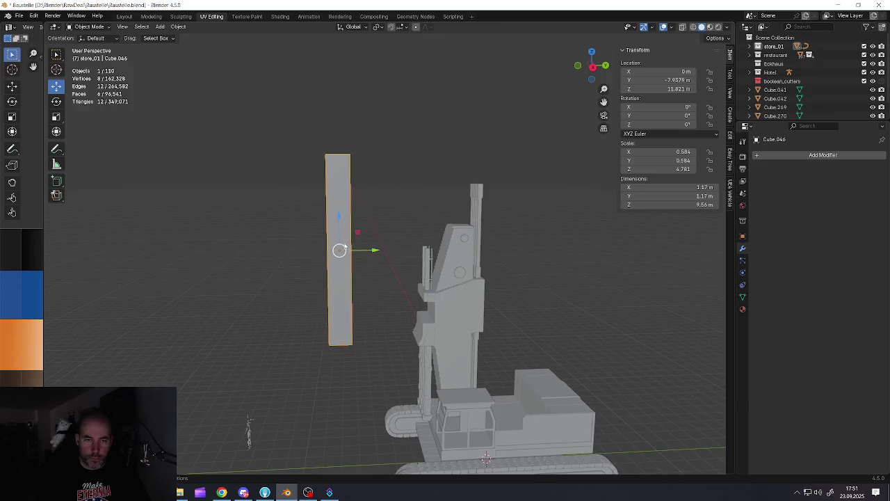
key(Tab)
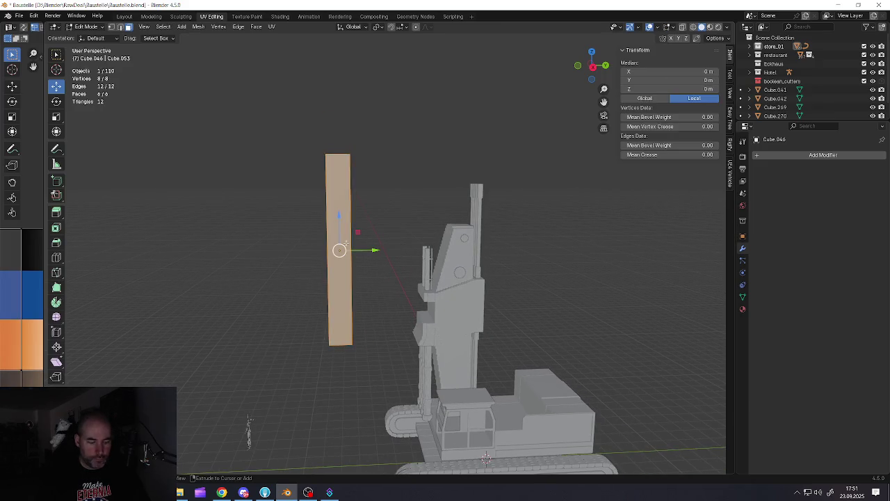
Add two edge loops to the block and offset two middle side edges along Y
key(ctrl+r)
click(346, 242)
right_click(346, 242)
middle_drag(346, 242, 334, 236)
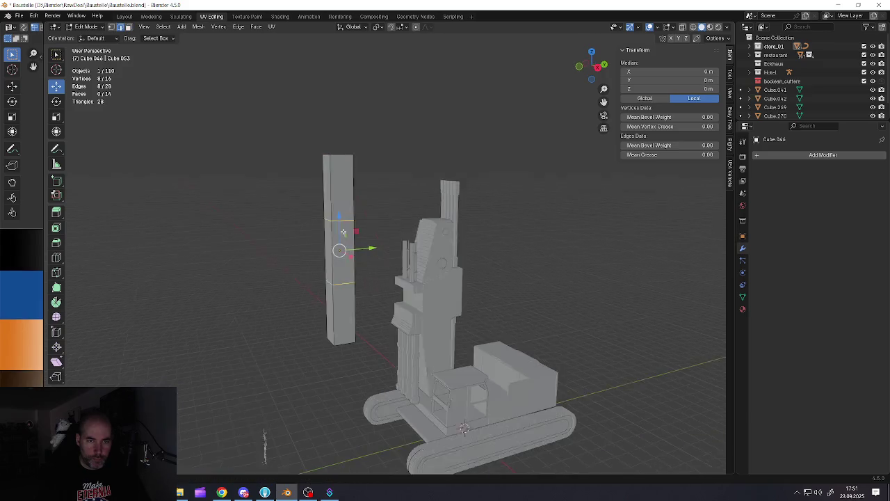
click(329, 232)
shift+click(328, 277)
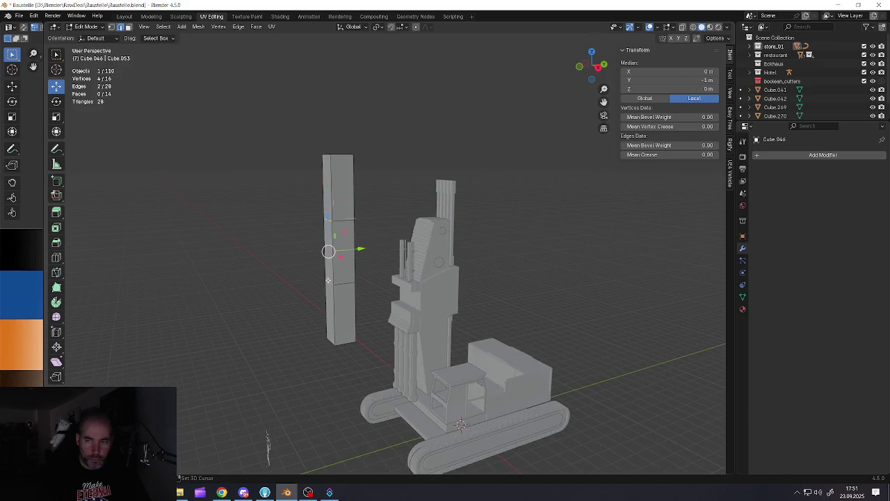
middle_drag(328, 276, 341, 228)
drag(363, 251, 353, 251)
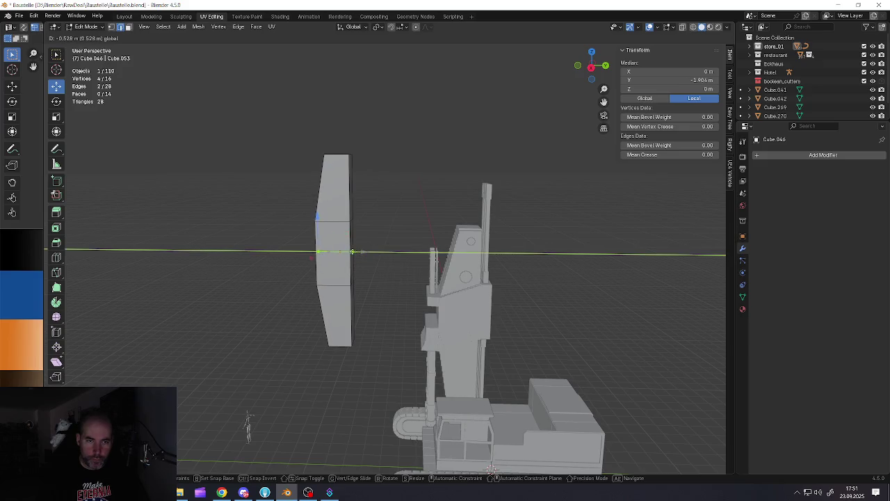
alt+middle_drag(354, 252, 352, 250)
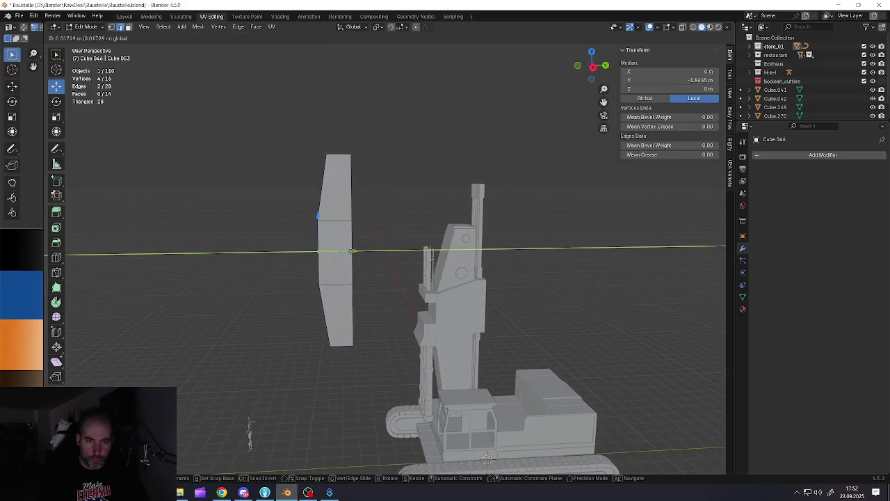
drag(353, 251, 354, 251)
click(354, 251)
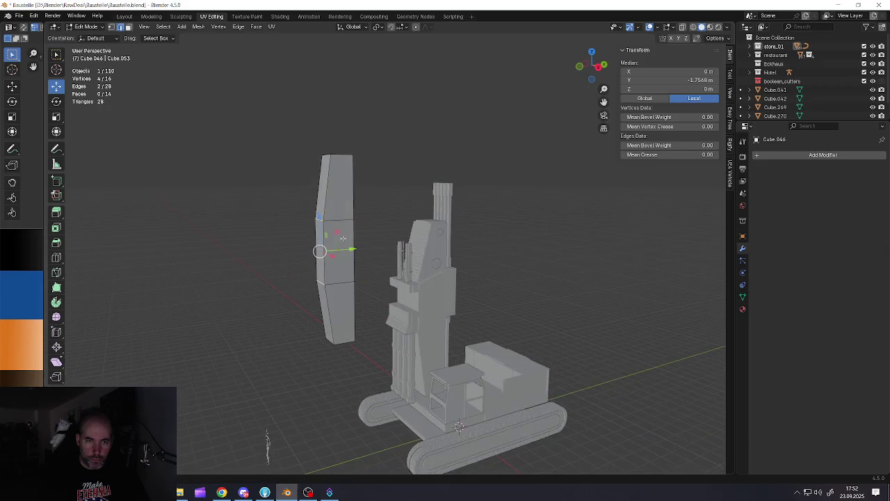
Add four more evenly spaced edge loops and shift two middle edges along Y
scroll(320, 258, up, 3)
scroll(316, 260, up, 1)
key(ctrl+r)
scroll(316, 264, up, 3)
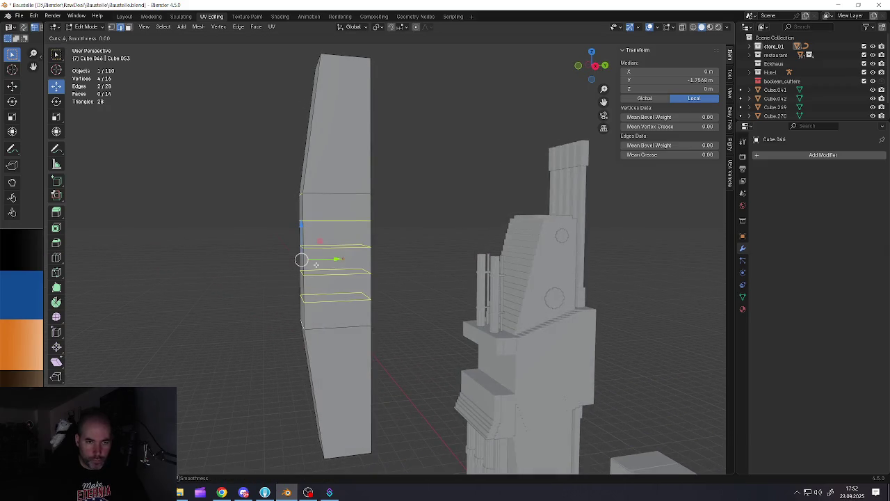
click(302, 259)
right_click(301, 259)
mouse_move(301, 259)
middle_down()
mouse_move(305, 251)
mouse_move(342, 258)
mouse_move(308, 224)
middle_up()
click(341, 258)
shift+click(342, 258)
key(g)
key(y)
click(341, 262)
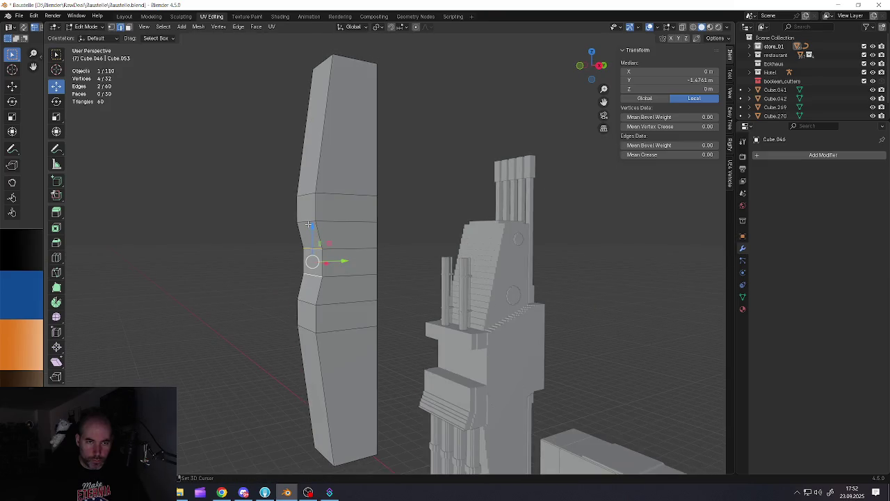
Move the middle edges further along Y into an inward notch, then leave Edit Mode
middle_drag(304, 297, 350, 263)
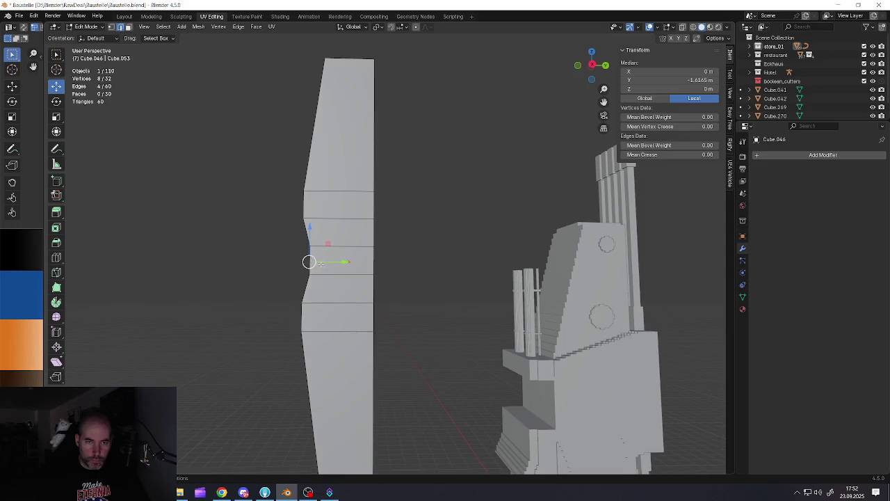
key(g)
key(y)
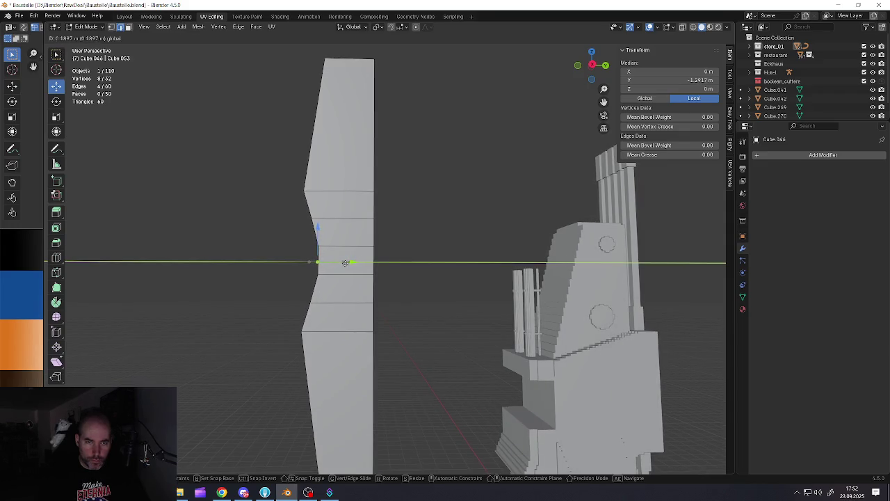
click(345, 263)
scroll(345, 263, down, 4)
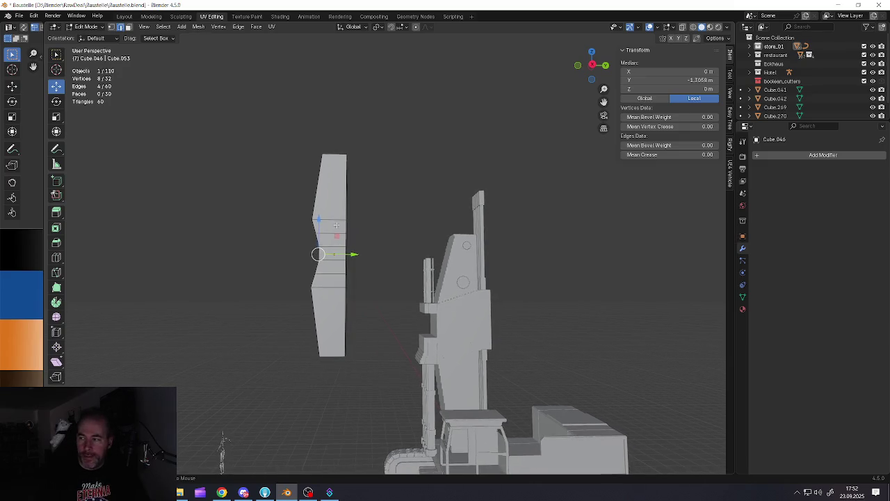
middle_drag(341, 262, 328, 250)
scroll(328, 237, up, 2)
key(a)
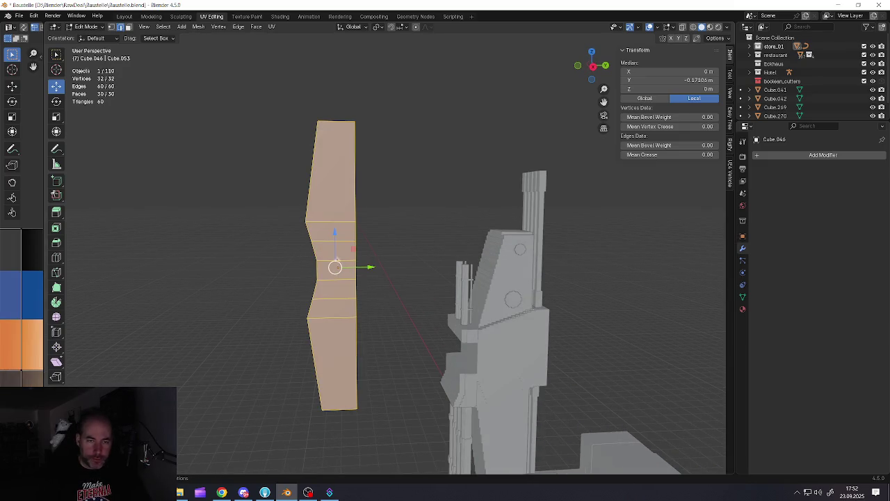
click(338, 245)
click(304, 229)
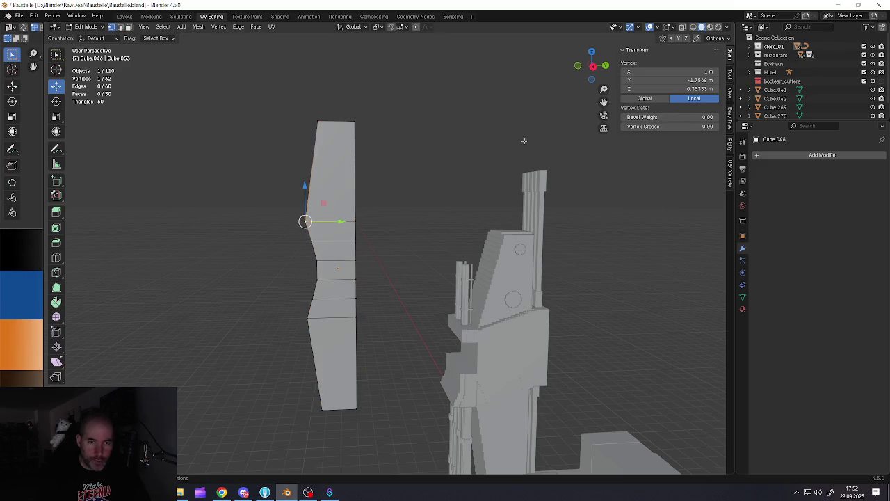
key(Tab)
Save the file, then fatten the selected top and bottom faces with Alt+S
click(18, 16)
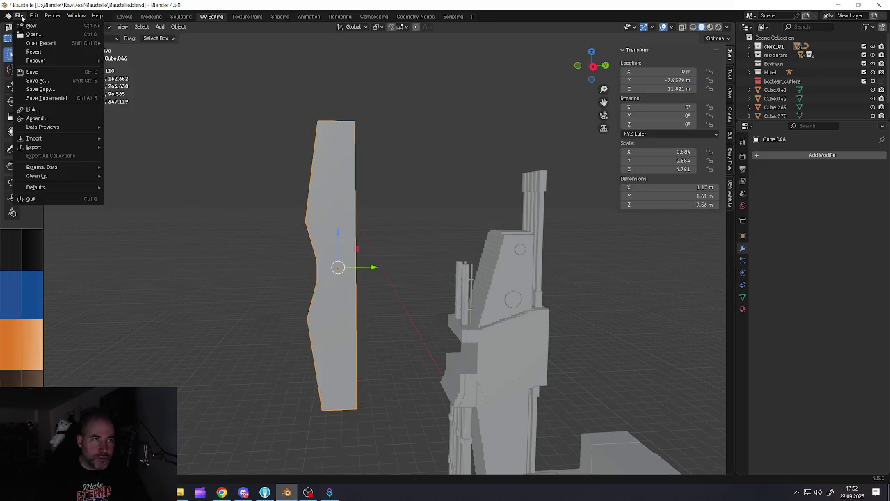
click(28, 73)
key(Tab)
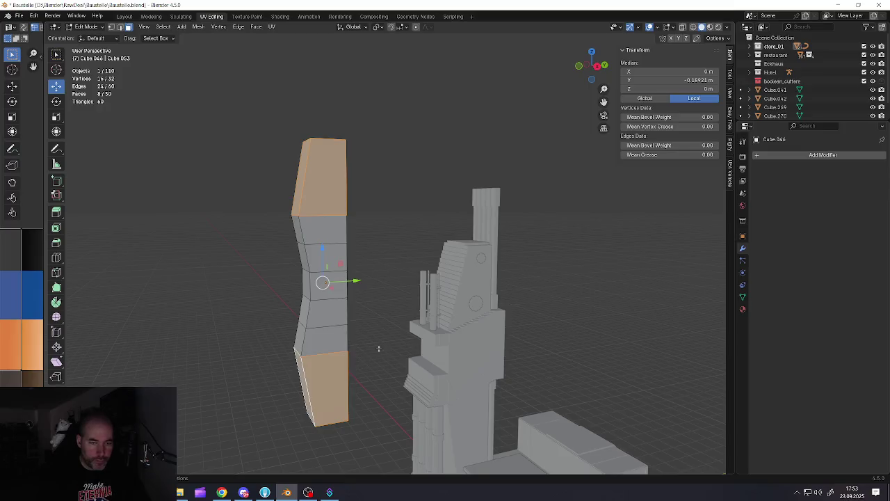
key(alt+s)
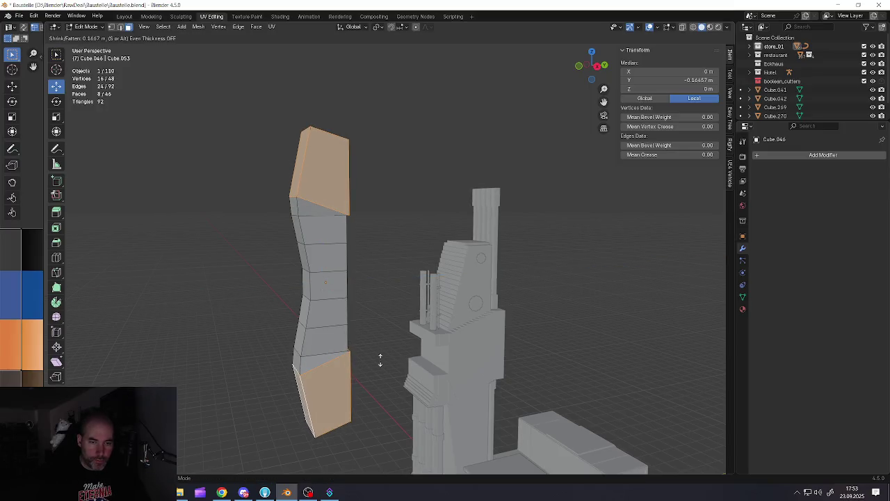
click(381, 357)
mouse_move(380, 357)
middle_down()
mouse_move(344, 317)
mouse_move(415, 312)
mouse_move(336, 325)
mouse_move(369, 316)
mouse_move(353, 338)
mouse_move(334, 321)
middle_up()
scroll(358, 324, up, 5)
key(Tab)
scroll(343, 327, down, 5)
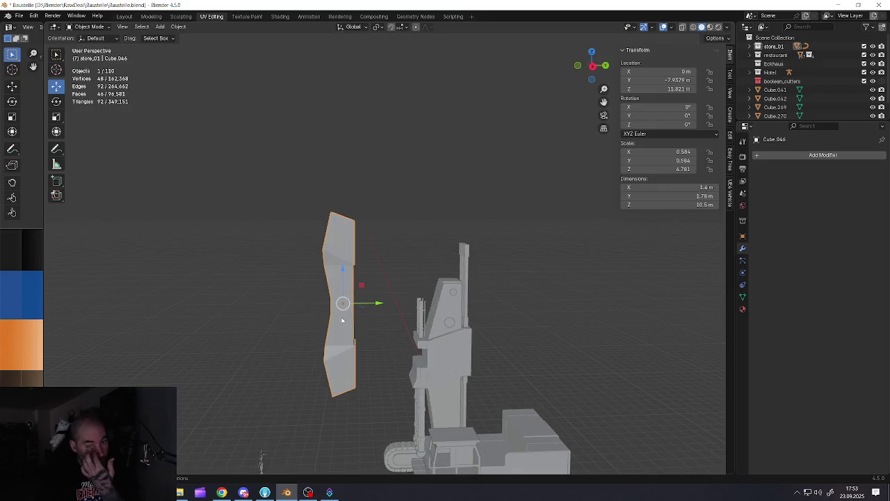
Raise the column's top face and shift it sideways along Y
middle_drag(356, 334, 351, 354)
scroll(340, 264, up, 3)
middle_drag(341, 264, 322, 155)
key(Tab)
click(325, 183)
drag(322, 155, 322, 142)
click(322, 144)
key(g)
key(y)
click(363, 160)
Slant the top by raising its left edge and lowering another top edge
middle_drag(363, 160, 358, 154)
key(2)
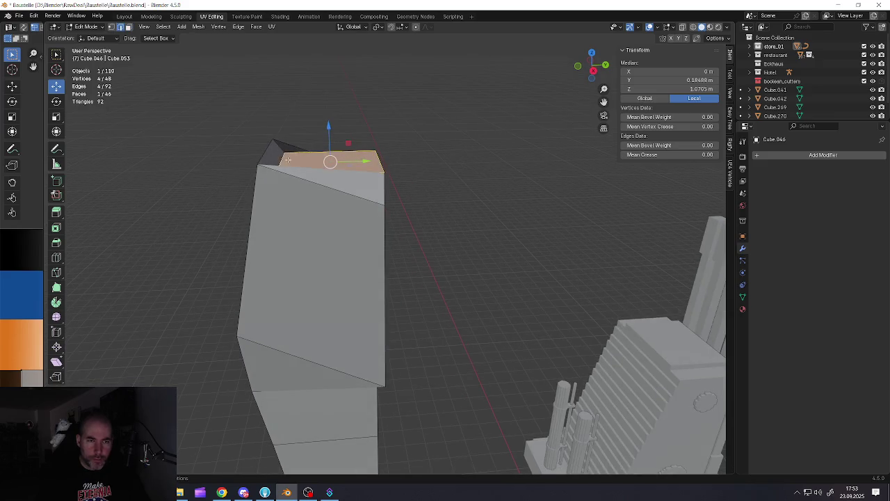
click(280, 160)
drag(278, 130, 278, 132)
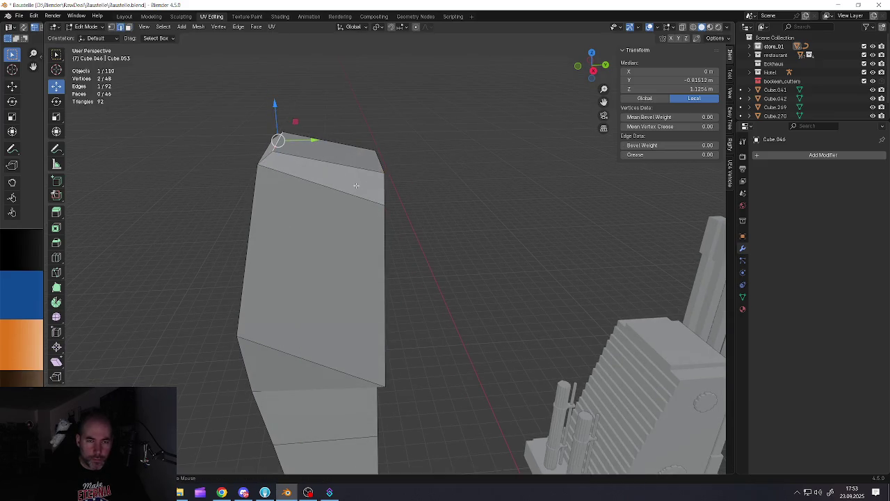
middle_drag(277, 133, 358, 171)
click(376, 168)
drag(372, 136, 366, 154)
scroll(350, 354, down, 3)
scroll(352, 285, down, 2)
scroll(354, 224, up, 4)
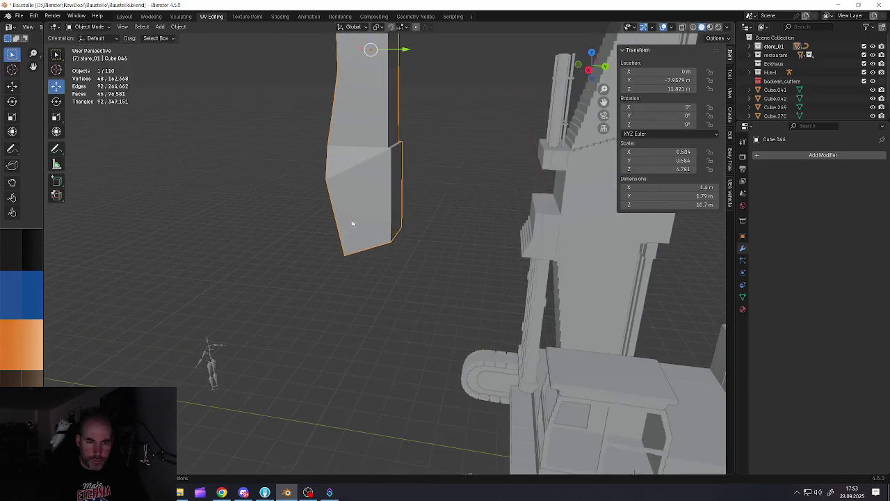
key(Tab)
key(Tab)
Lower the column's bottom face and shift it sideways along Y
click(381, 253)
mouse_move(381, 253)
middle_down()
mouse_move(393, 272)
mouse_move(380, 258)
middle_up()
click(388, 270)
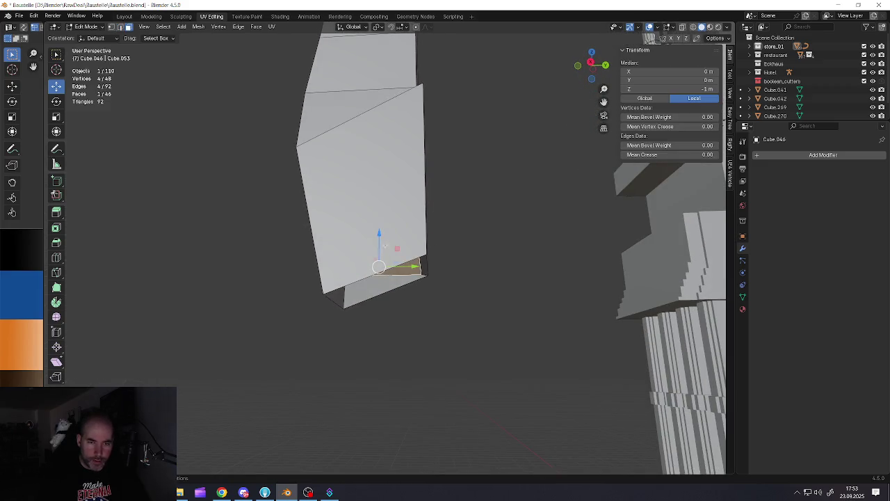
key(g)
key(z)
click(380, 257)
drag(410, 295, 425, 293)
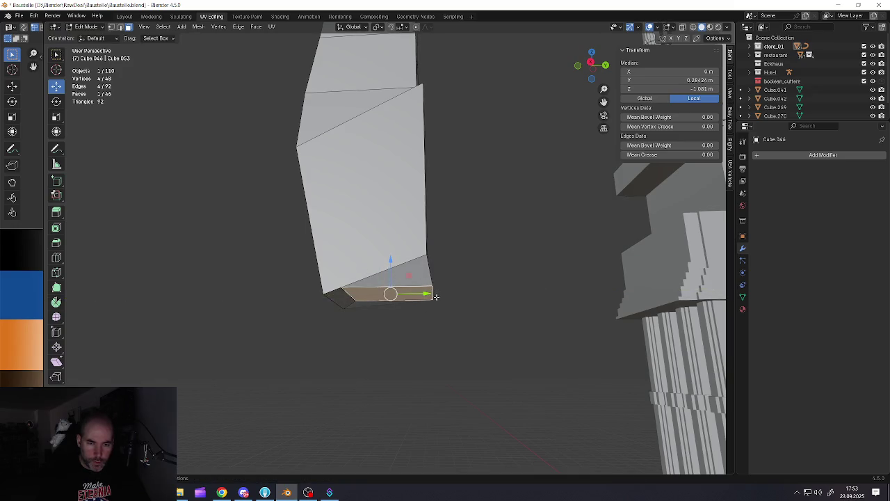
key(Tab)
Move the lower-end edges to taper the bottom, giving a 1.4 × 1.79 × 10.7 m zigzag
key(2)
click(431, 292)
scroll(431, 292, up, 1)
drag(433, 270, 432, 249)
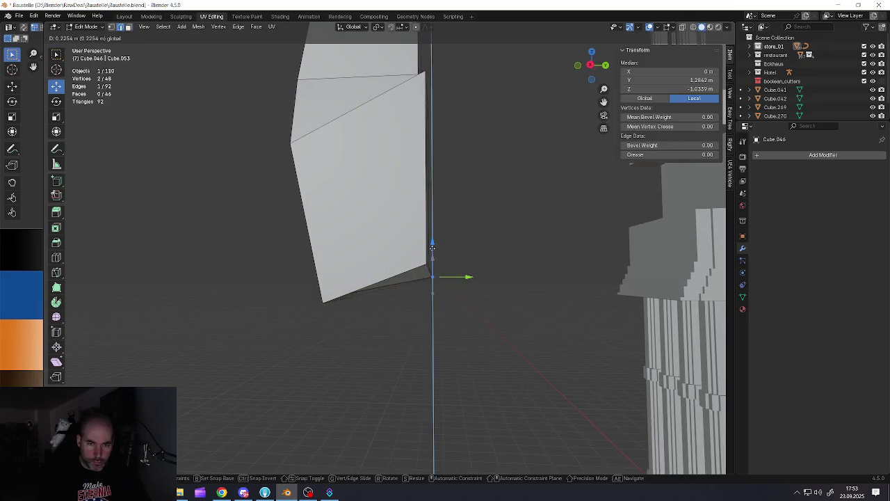
drag(467, 276, 453, 276)
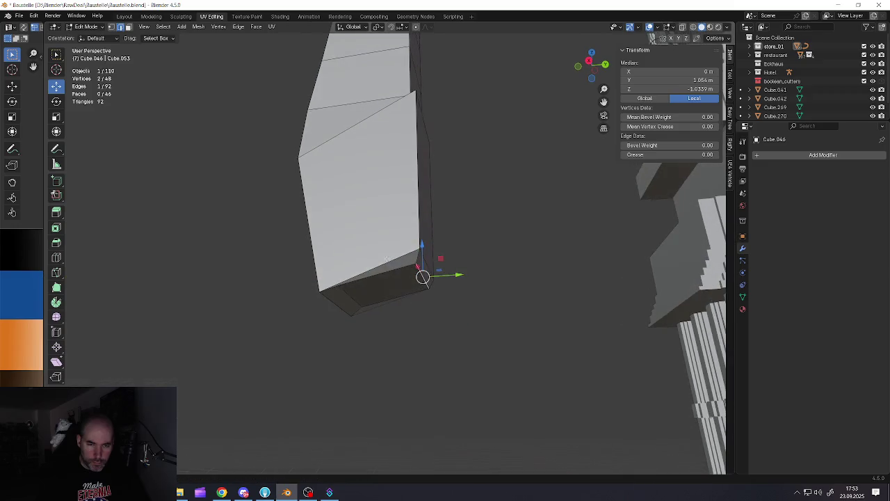
click(353, 293)
middle_drag(351, 294, 350, 262)
drag(350, 262, 353, 275)
mouse_move(353, 274)
middle_down()
mouse_move(370, 275)
mouse_move(376, 254)
mouse_move(380, 263)
middle_up()
key(Tab)
scroll(370, 264, down, 8)
scroll(376, 254, down, 3)
Raise the boom piece above the pistons and scale it down
key(g)
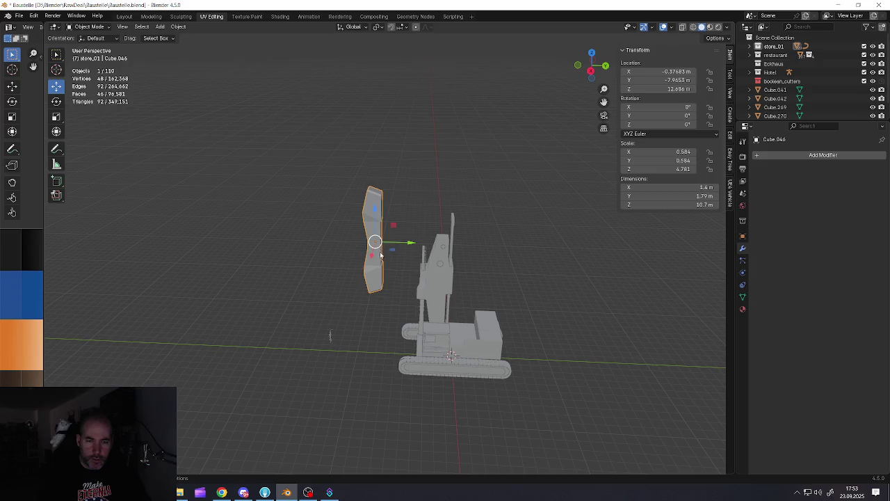
key(y)
alt+scroll(400, 292, up, 4)
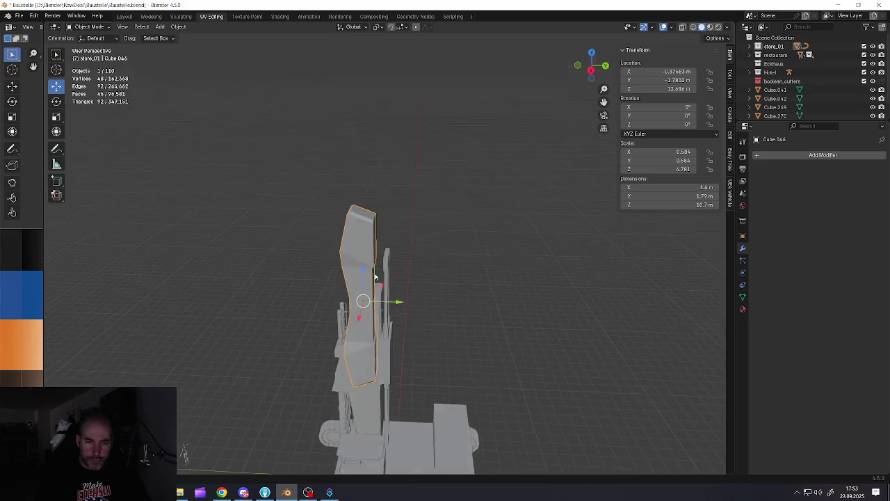
key(z)
click(417, 216)
key(s)
click(386, 238)
middle_drag(386, 239, 443, 224)
Shift the boom along X beside the tower and rescale it to 0.584
key(g)
key(x)
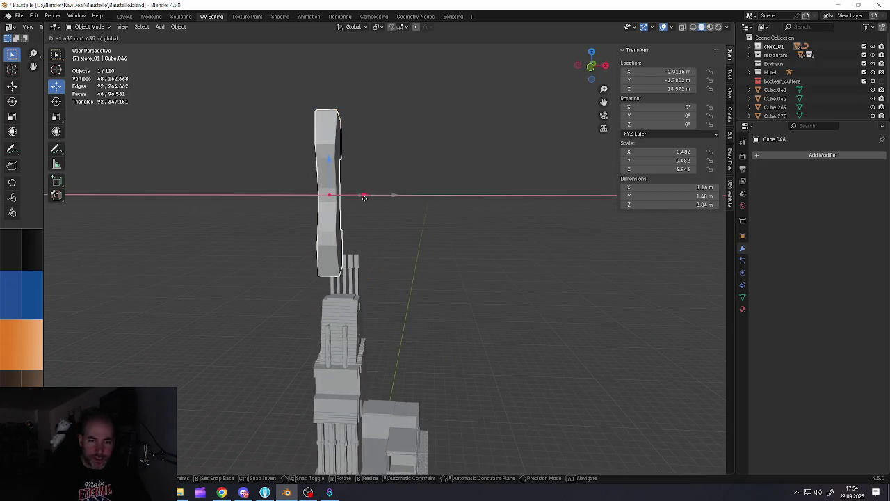
click(376, 197)
mouse_move(376, 197)
middle_down()
mouse_move(398, 277)
mouse_move(379, 264)
mouse_move(325, 260)
mouse_move(359, 264)
middle_up()
key(s)
click(417, 292)
scroll(310, 243, up, 3)
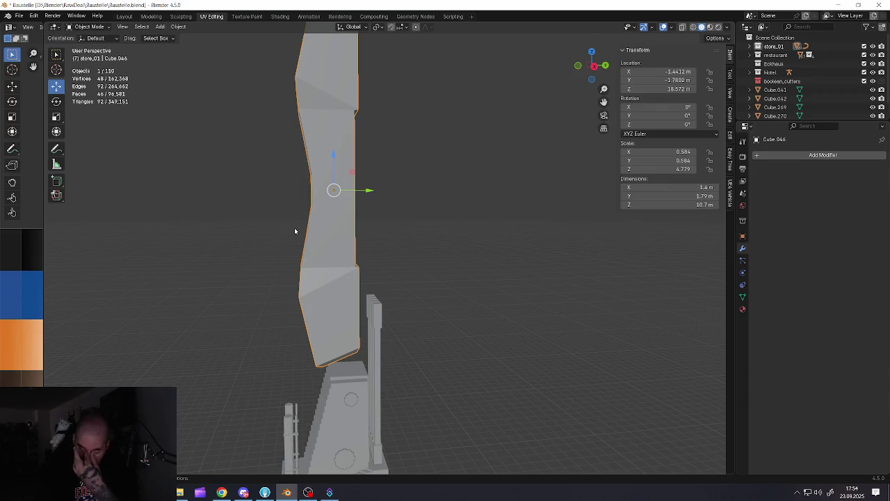
middle_drag(383, 164, 357, 135)
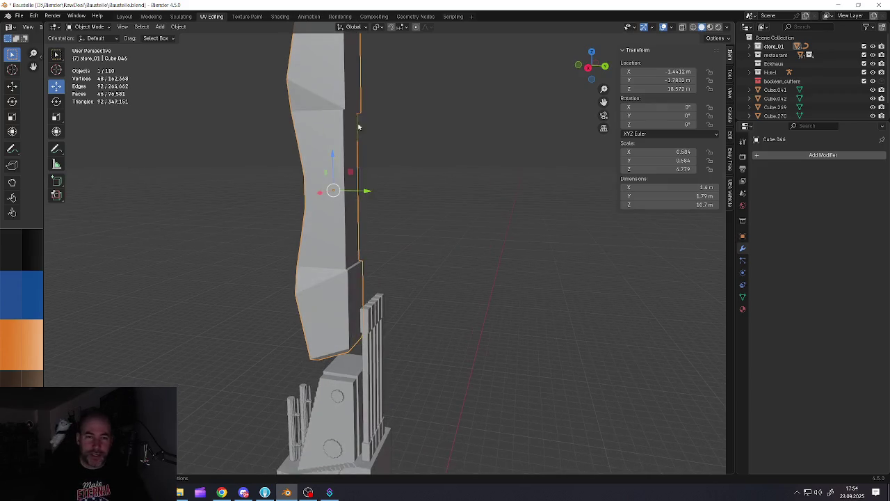
Push the boom's top and lower faces outward along Y, deepening it to 2.1 m
key(Tab)
click(352, 93)
click(354, 154)
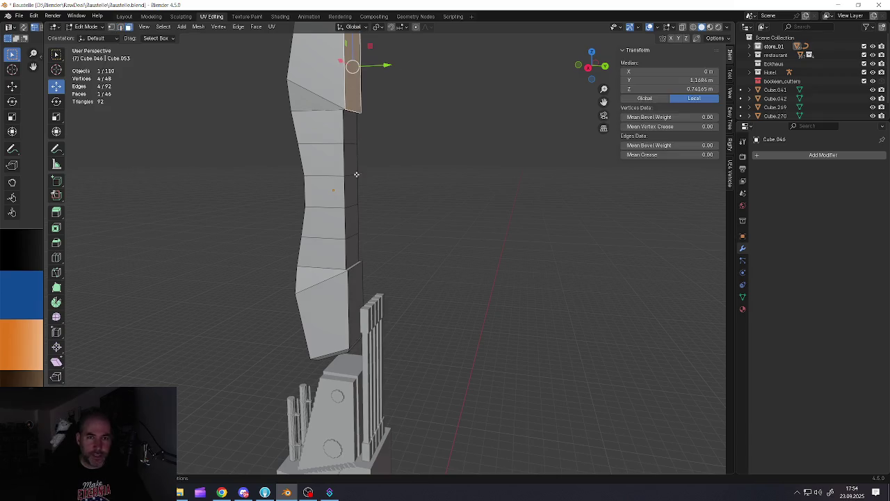
shift+click(356, 282)
middle_drag(356, 282, 403, 207)
drag(390, 191, 400, 191)
middle_drag(400, 191, 399, 218)
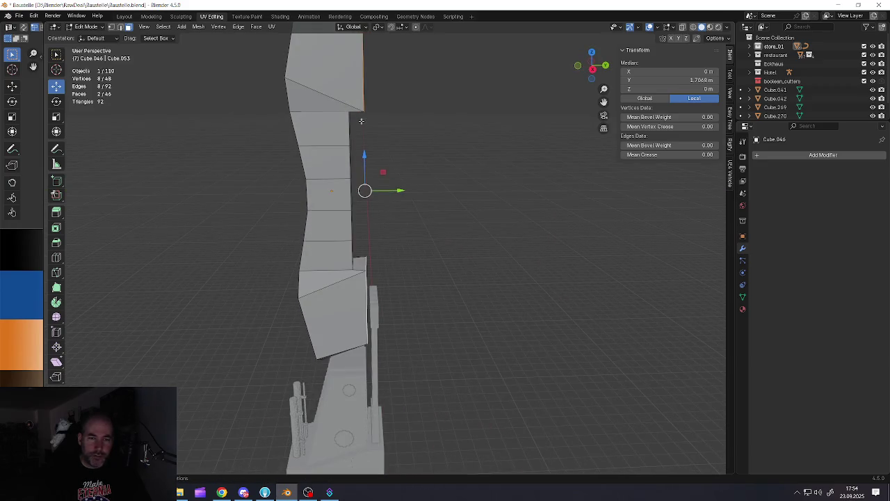
key(Tab)
mouse_move(362, 206)
middle_down()
mouse_move(347, 202)
mouse_move(349, 213)
middle_up()
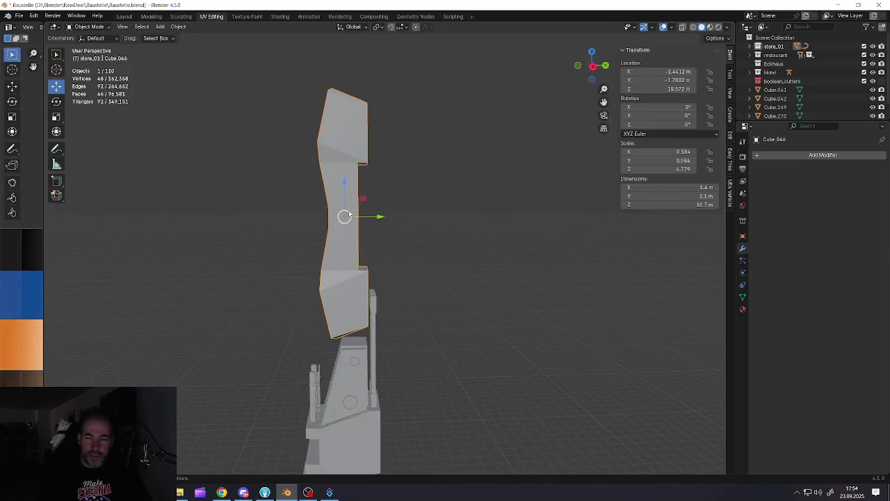
Apply the boom's rotation and scale
click(781, 158)
key(ctrl+a)
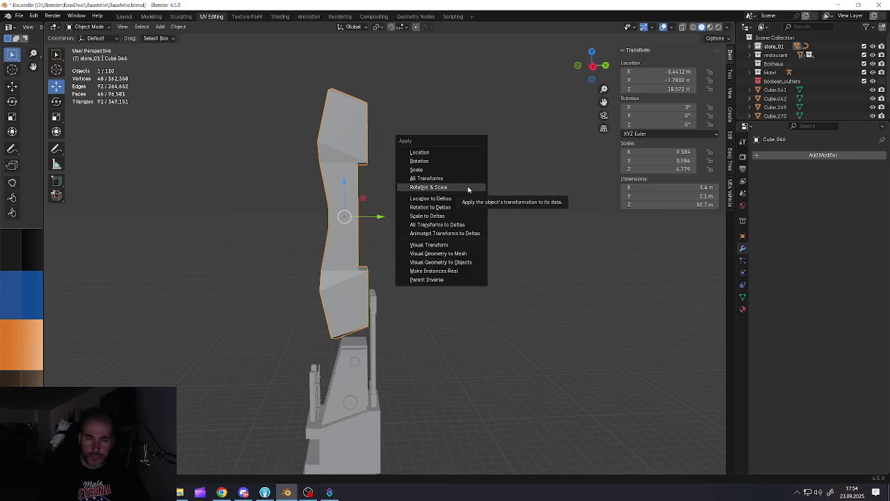
click(468, 188)
Add a Remesh modifier to the boom in Blocks mode with Octree Depth 8
mouse_move(428, 187)
click(822, 155)
mouse_move(758, 163)
click(681, 233)
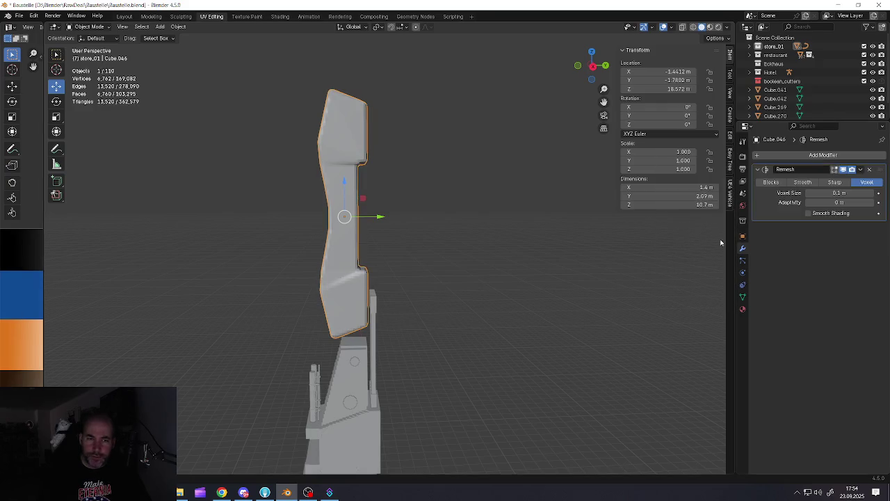
click(773, 182)
click(872, 195)
click(873, 195)
click(873, 195)
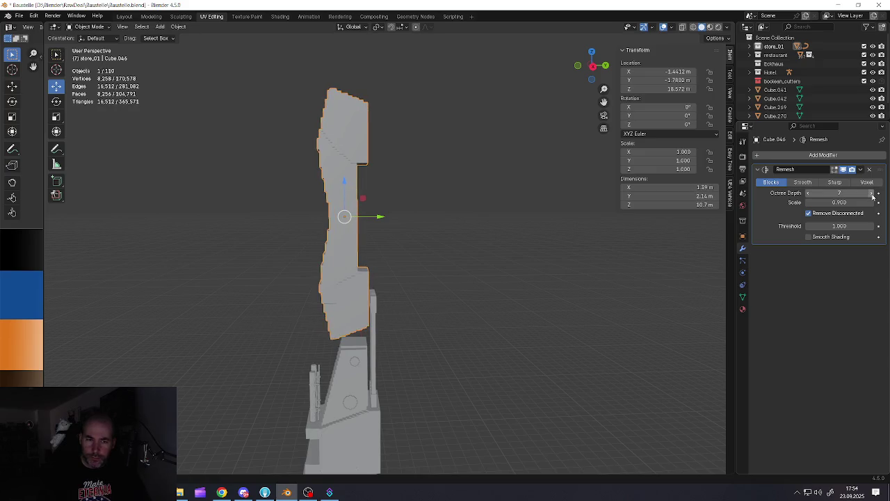
mouse_move(410, 222)
middle_down()
mouse_move(475, 225)
mouse_move(399, 256)
mouse_move(350, 246)
mouse_move(329, 259)
mouse_move(385, 249)
middle_up()
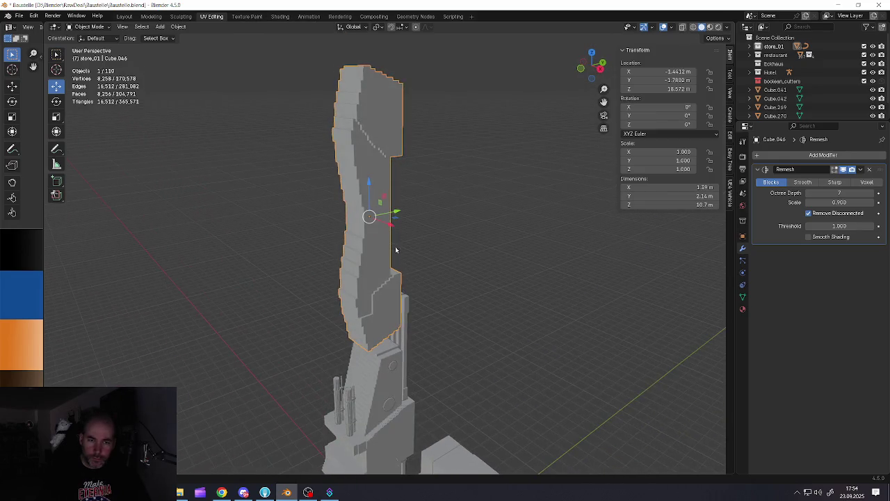
click(872, 195)
mouse_move(418, 207)
middle_down()
mouse_move(476, 199)
mouse_move(362, 204)
mouse_move(405, 204)
mouse_move(403, 149)
mouse_move(386, 231)
middle_up()
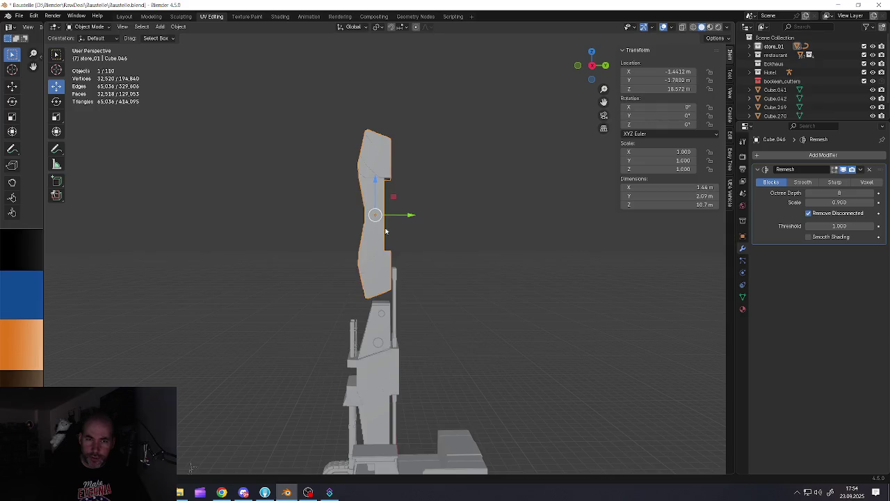
scroll(386, 230, up, 2)
Apply the Remesh, Limited Dissolve the whole mesh, and save Baustelle.blend
click(860, 169)
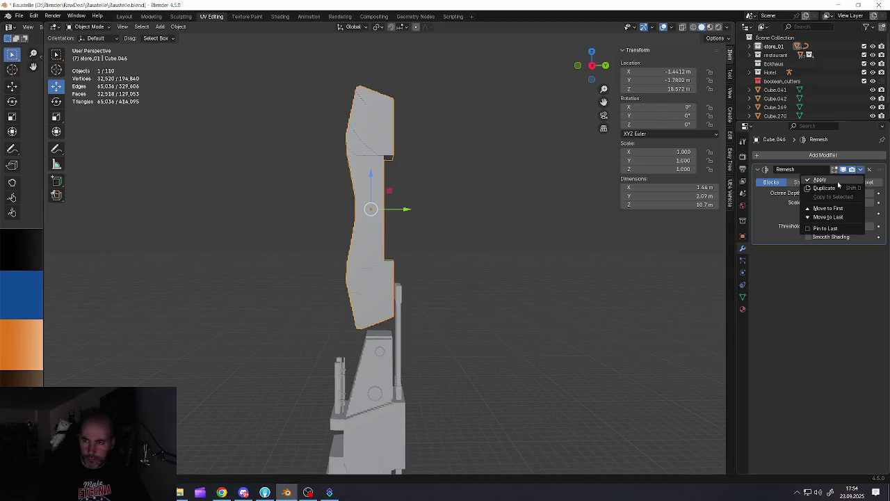
click(835, 183)
key(Tab)
key(a)
key(x)
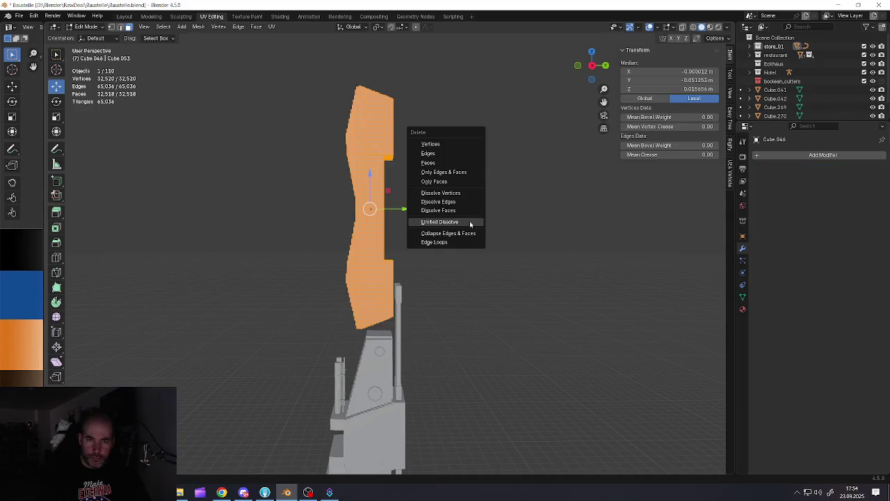
click(470, 222)
key(Tab)
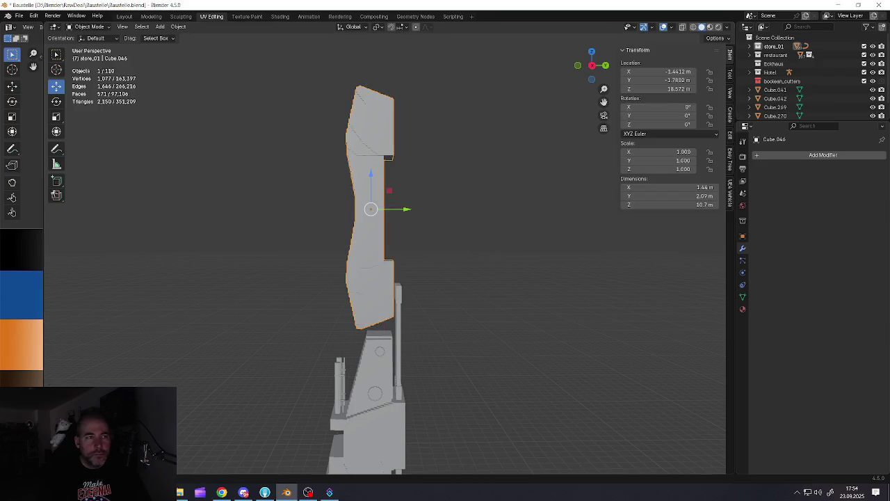
click(26, 14)
click(39, 74)
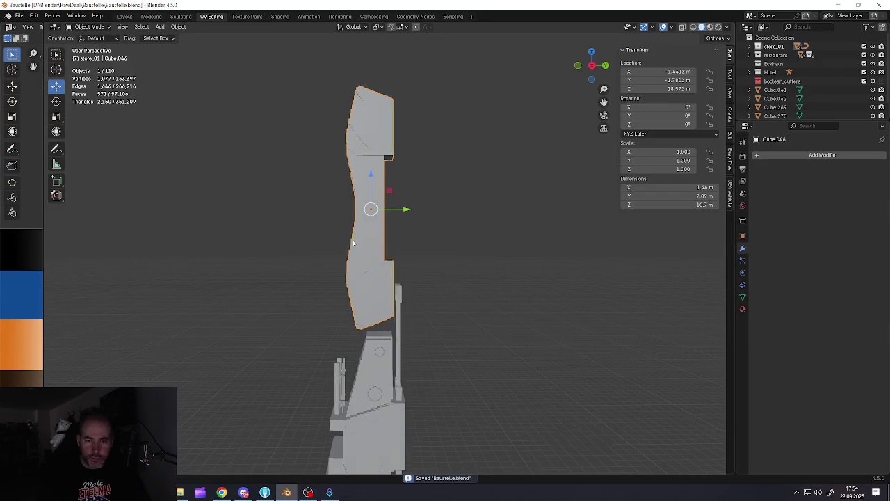
Tilt the boom 35° about X, then slide it along Y and lower it toward the piston tops
middle_drag(353, 242, 332, 236)
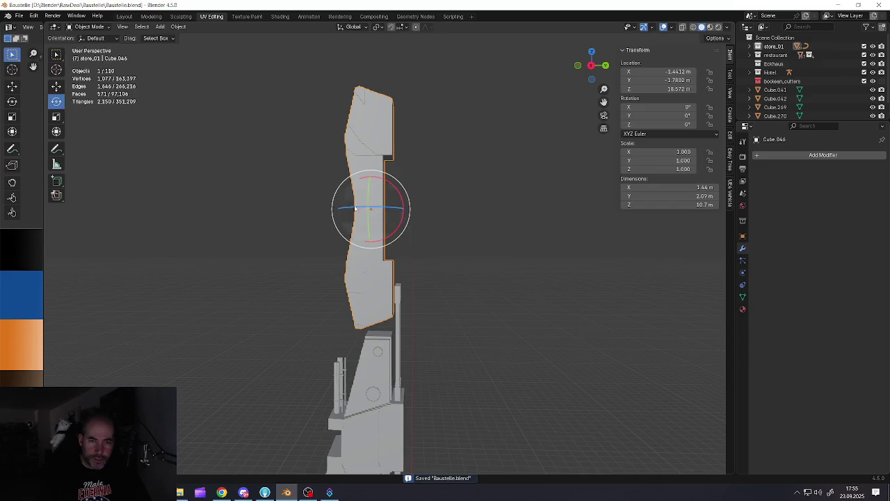
drag(402, 198, 382, 183)
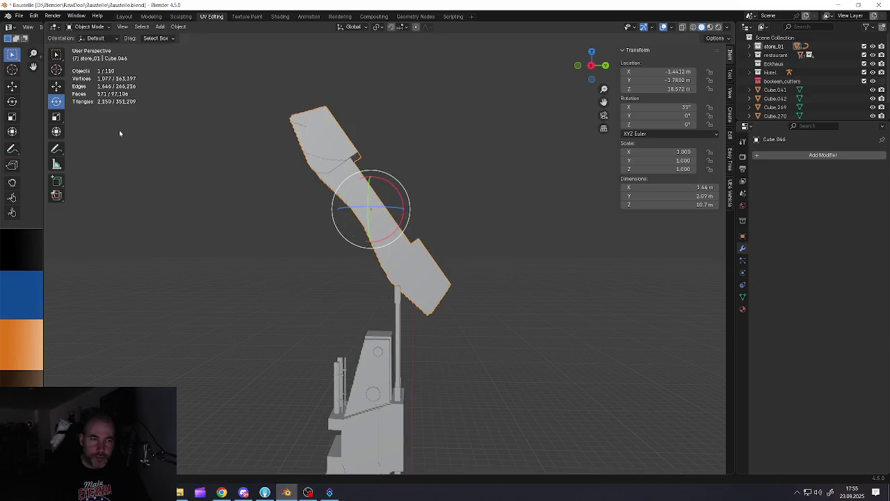
drag(411, 216, 350, 225)
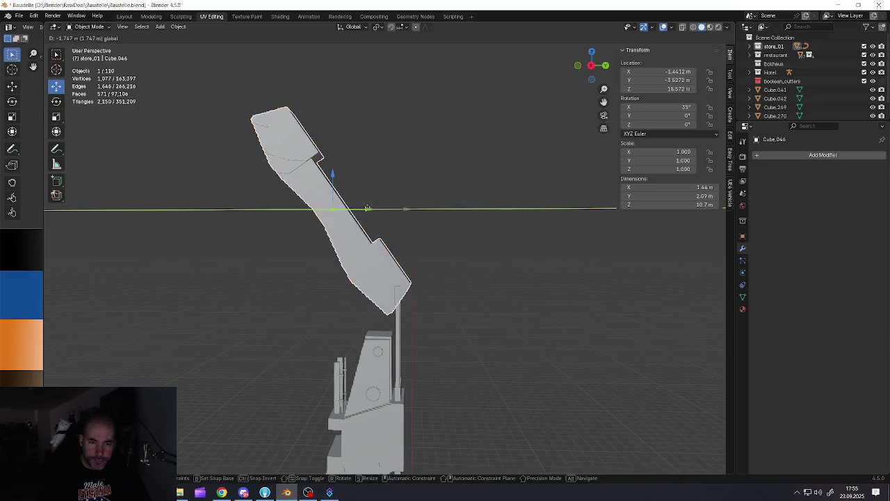
shift+middle_drag(349, 224, 347, 200)
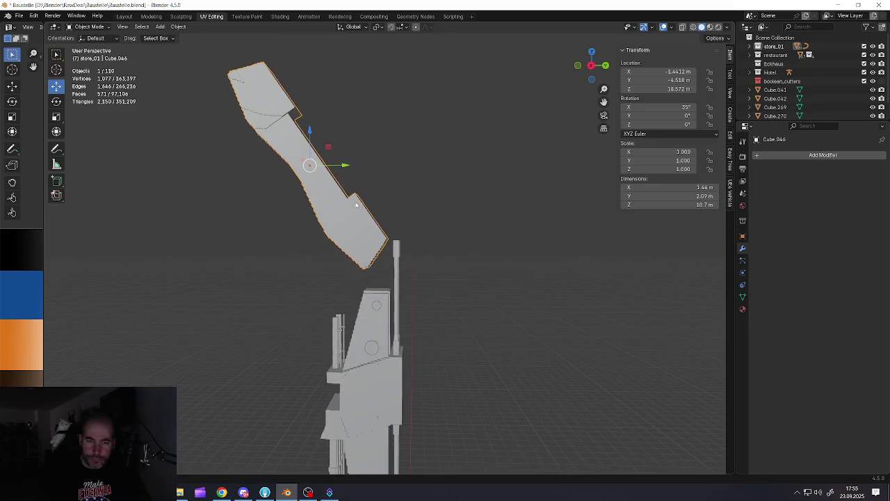
drag(310, 131, 313, 167)
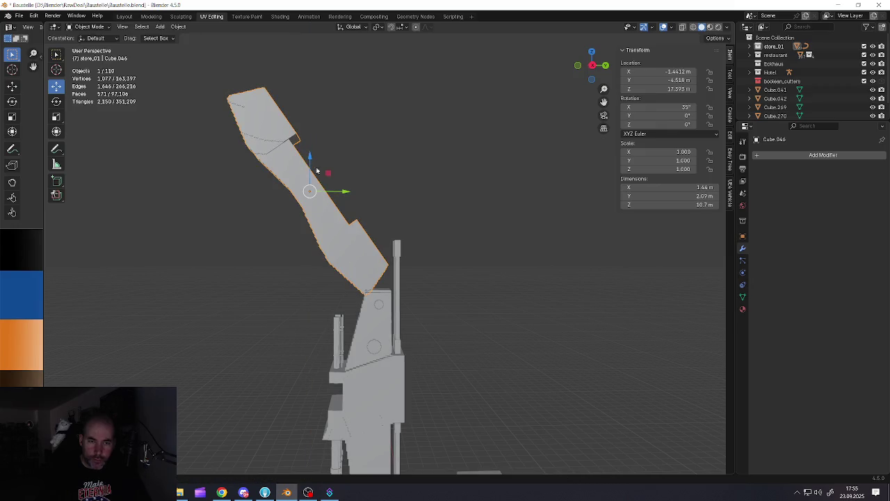
drag(349, 193, 341, 195)
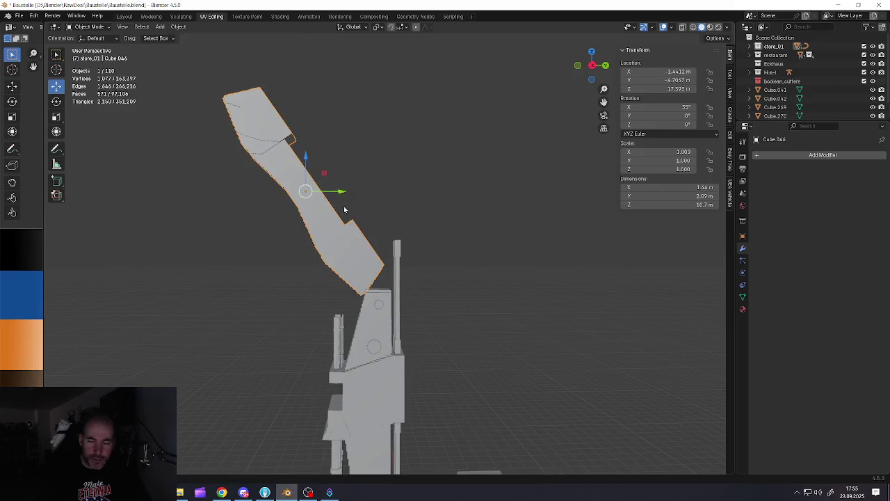
scroll(416, 298, up, 3)
scroll(415, 298, up, 2)
Select the top face of the collar box under the boom
key(Tab)
key(Tab)
click(397, 311)
middle_drag(397, 311, 397, 315)
key(Tab)
click(398, 313)
Start moving the collar box's right top edge along Z, then cancel it
key(2)
click(407, 318)
key(g)
key(z)
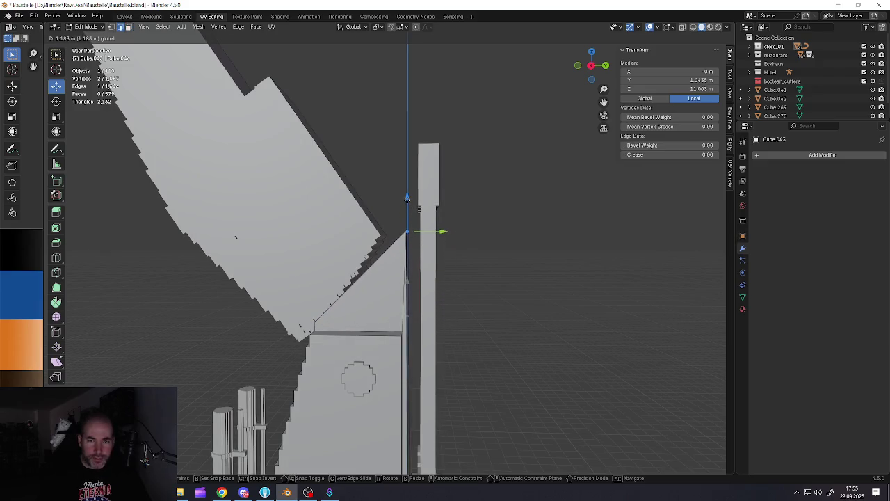
right_click(406, 210)
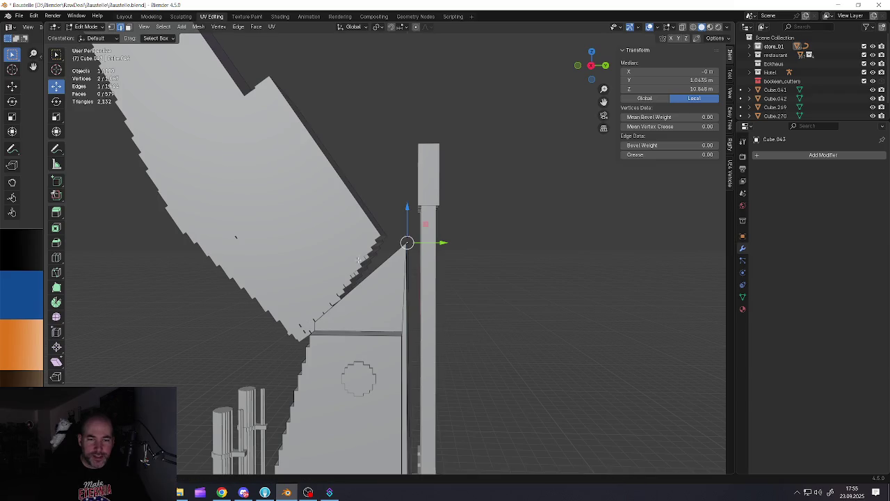
key(Tab)
Slide the angled boom slab Cube.046 along Y
click(357, 262)
middle_drag(356, 262, 298, 169)
drag(293, 149, 306, 149)
mouse_move(306, 149)
middle_down()
mouse_move(304, 218)
mouse_move(392, 211)
mouse_move(342, 252)
mouse_move(317, 254)
mouse_move(328, 274)
mouse_move(278, 279)
mouse_move(389, 268)
mouse_move(403, 285)
mouse_move(434, 255)
mouse_move(493, 274)
mouse_move(383, 292)
mouse_move(448, 287)
mouse_move(380, 288)
mouse_move(398, 271)
mouse_move(402, 313)
middle_up()
Select the pillar array under the boom and lower it slightly
click(380, 288)
drag(423, 290, 423, 290)
middle_drag(424, 290, 404, 264)
scroll(404, 243, up, 3)
Select one whole pillar in Edit Mode and lower it along Z
key(Tab)
click(456, 229)
click(457, 229)
click(453, 213)
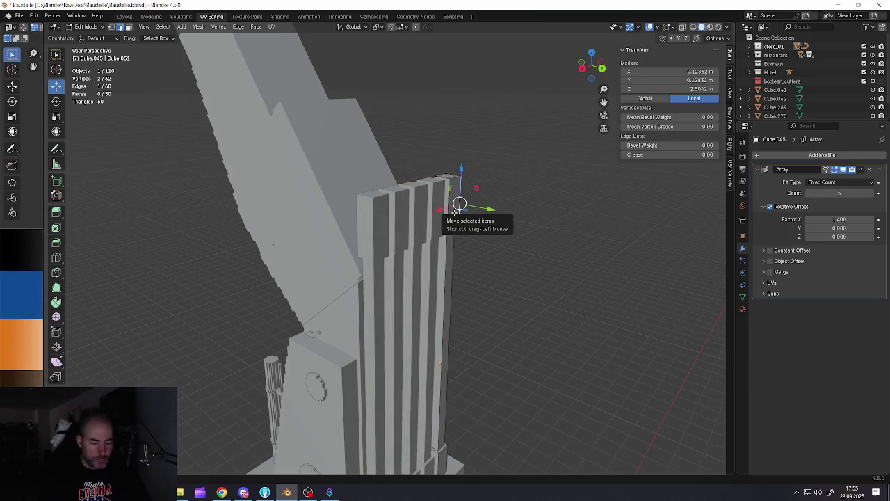
key(ctrl+l)
middle_drag(454, 216, 420, 201)
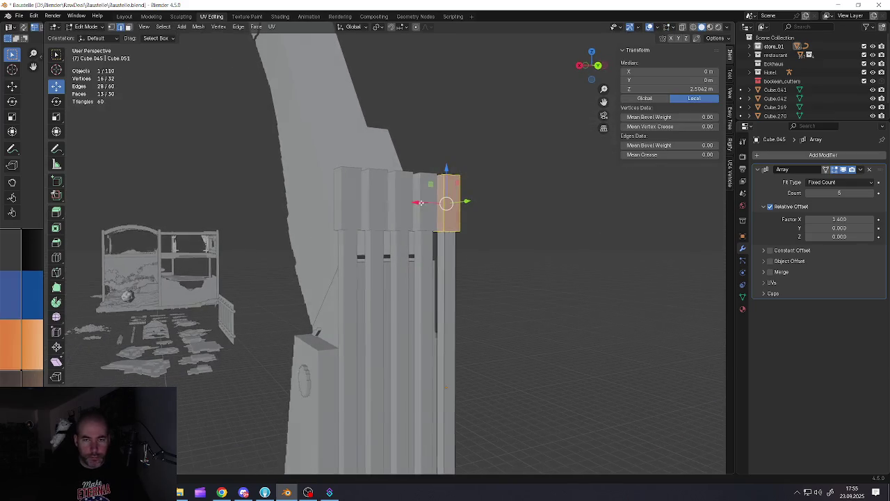
drag(447, 167, 437, 252)
middle_drag(437, 252, 435, 267)
scroll(435, 267, up, 3)
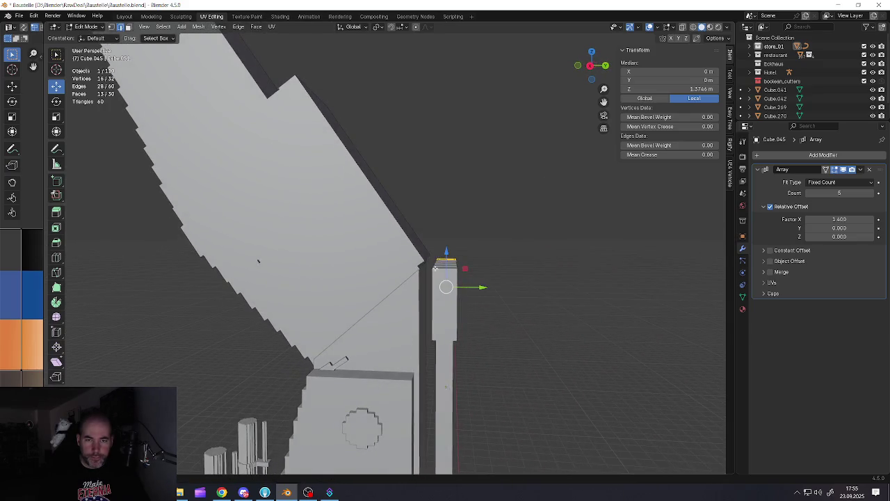
scroll(258, 261, down, 2)
Reselect the pillar array and lower its top face
key(Tab)
click(416, 242)
key(Tab)
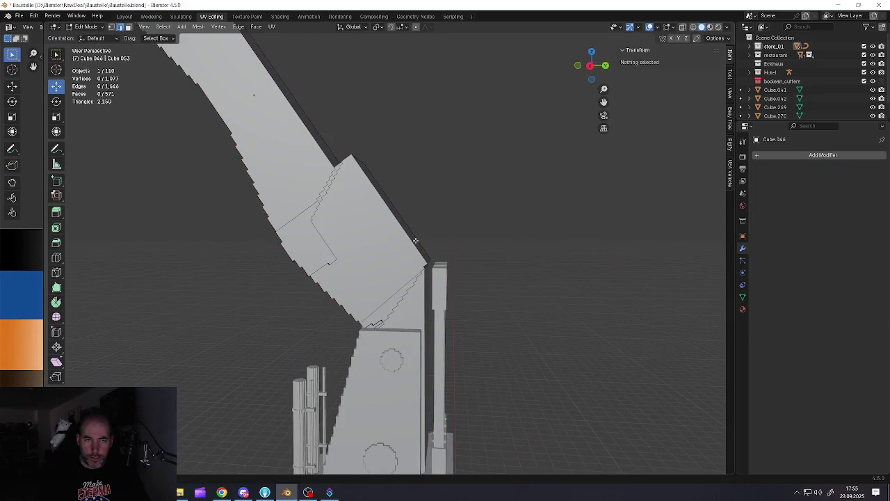
mouse_move(416, 240)
middle_down()
mouse_move(420, 252)
mouse_move(408, 232)
middle_up()
key(Tab)
click(413, 244)
key(Tab)
mouse_move(412, 219)
mouse_down()
mouse_move(411, 249)
mouse_move(412, 238)
mouse_up()
mouse_move(412, 238)
middle_down()
mouse_move(390, 254)
mouse_move(388, 291)
middle_up()
key(Tab)
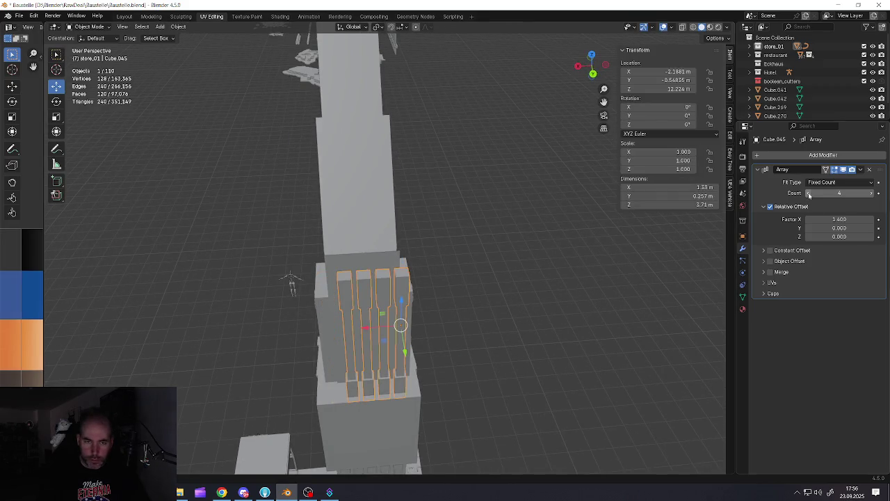
Shift the pillar array along X and nudge it along Y
key(g)
key(x)
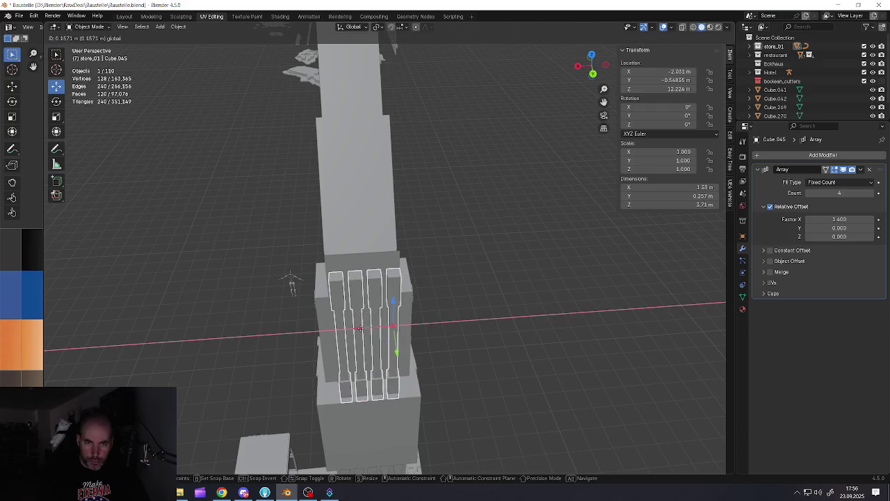
click(357, 327)
mouse_move(357, 327)
middle_down()
mouse_move(373, 288)
mouse_move(375, 295)
middle_up()
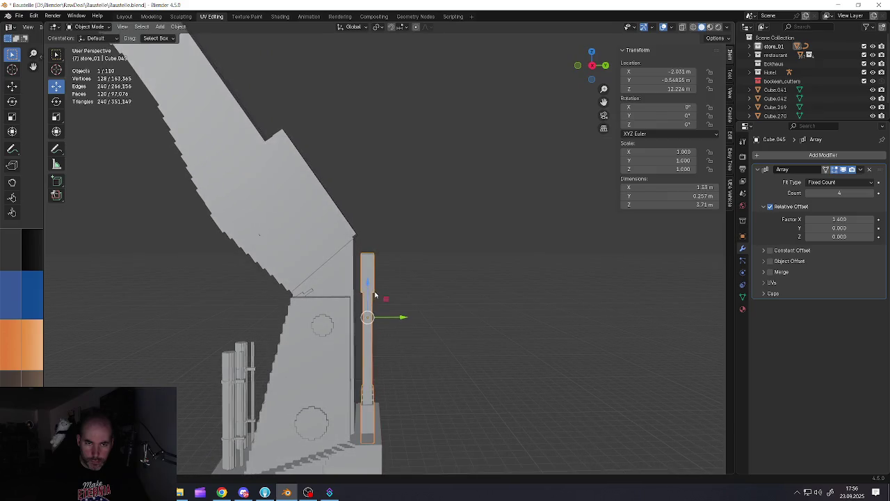
drag(401, 323, 402, 317)
middle_drag(402, 316, 353, 224)
click(350, 222)
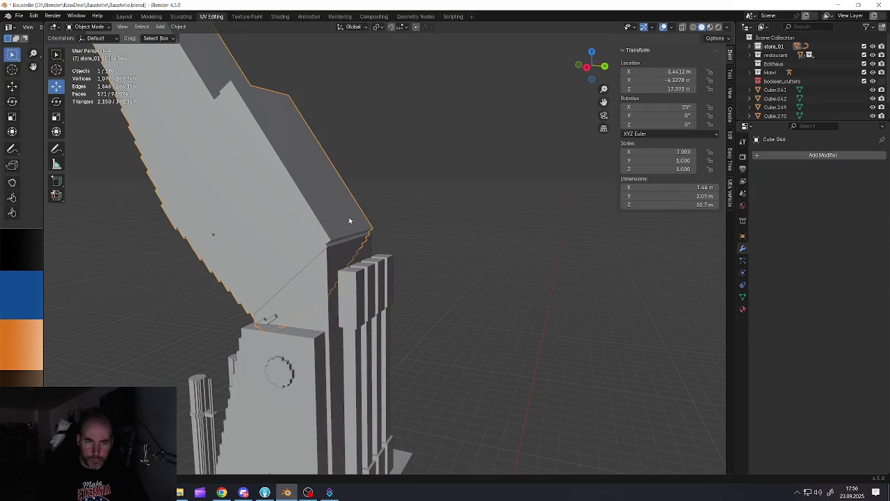
Push the boom's top face out along its normal, making it 1.44 × 2.47 × 10.7 m
key(Tab)
click(347, 220)
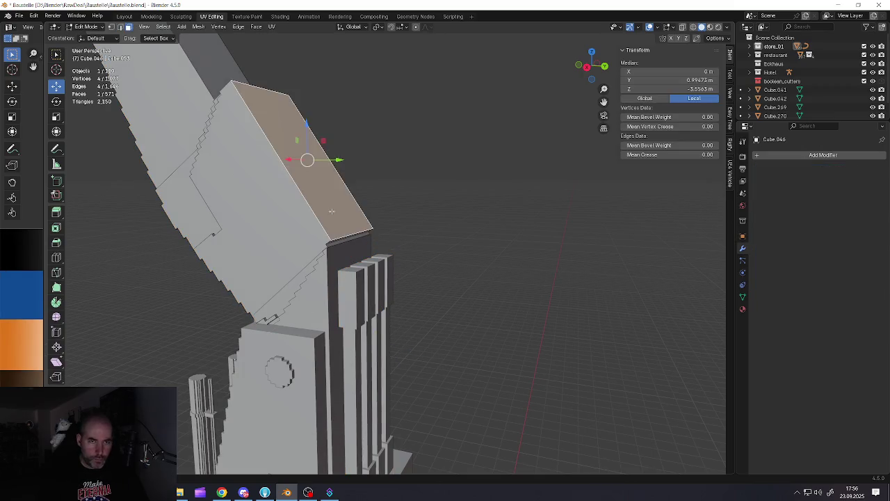
middle_drag(332, 210, 345, 184)
click(352, 27)
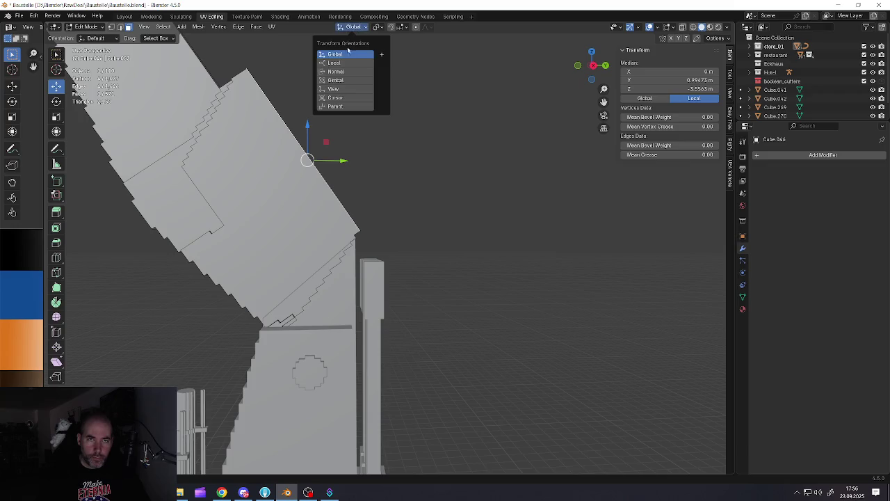
drag(333, 143, 358, 130)
middle_drag(358, 130, 338, 220)
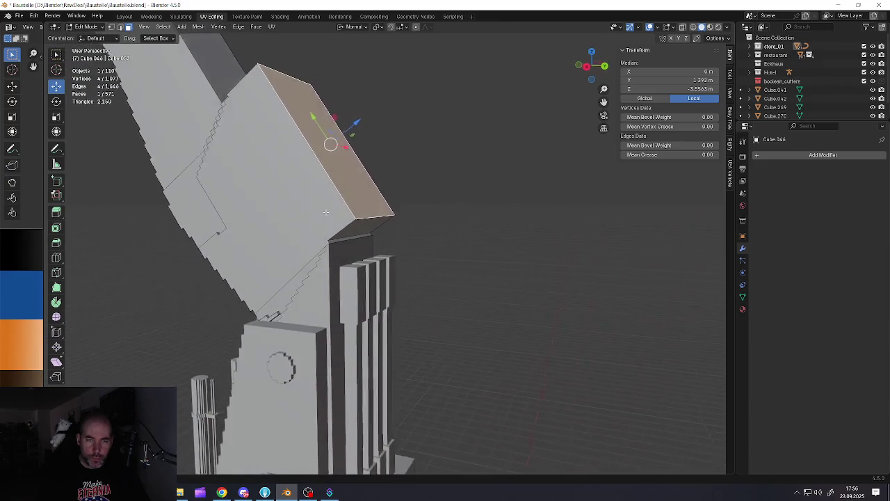
scroll(337, 220, down, 4)
scroll(347, 237, up, 3)
scroll(359, 259, up, 2)
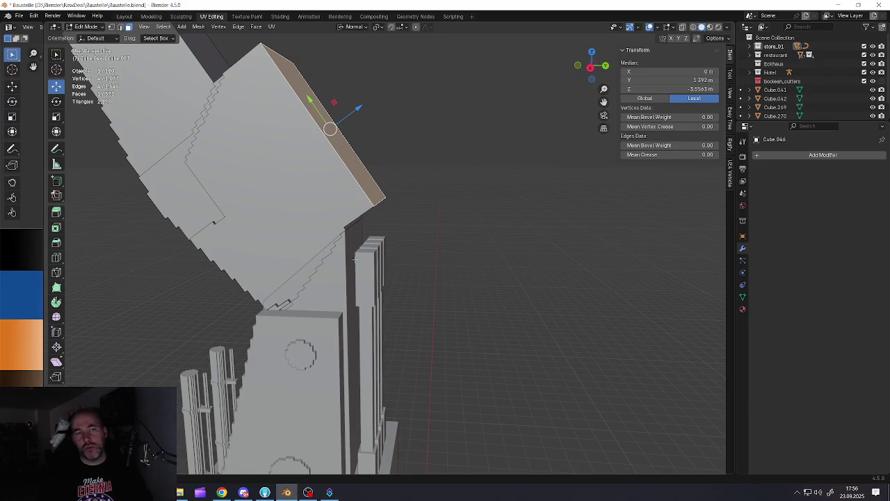
scroll(352, 251, up, 1)
scroll(359, 271, up, 1)
scroll(368, 299, up, 2)
Select the pillar array and enter its Edit Mode
key(Tab)
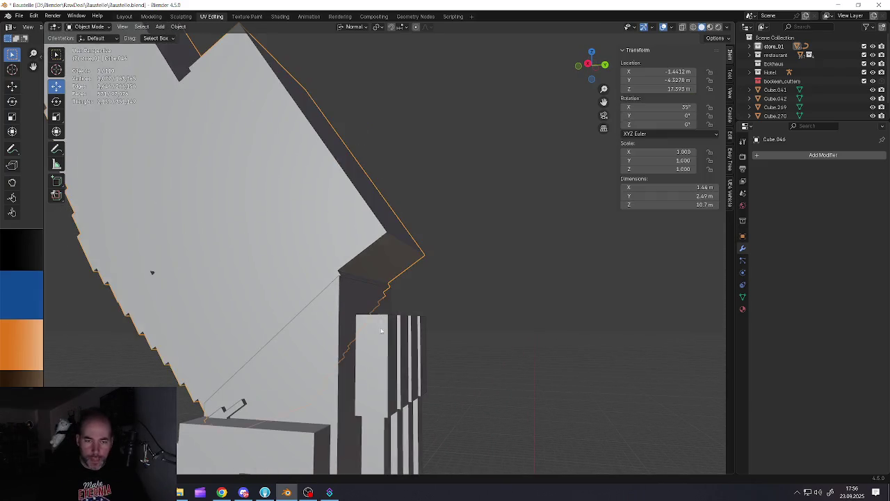
click(379, 324)
key(Tab)
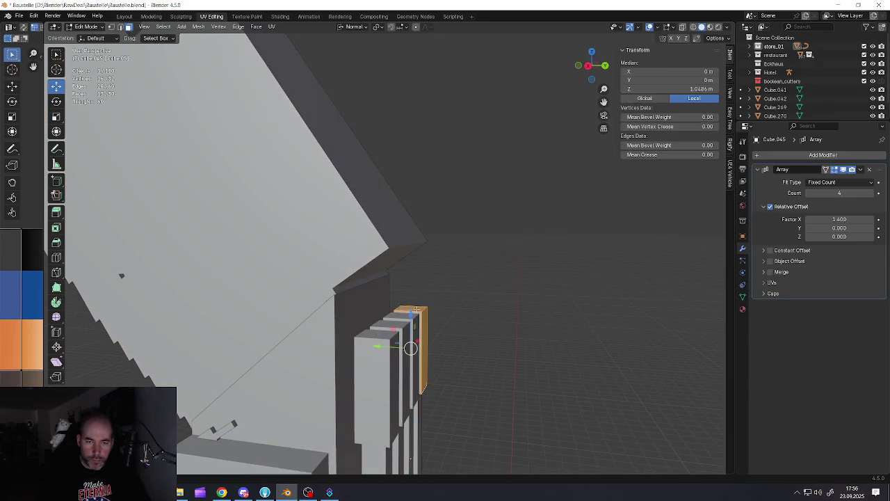
Raise the whole end pillar up toward the boom
click(416, 308)
middle_drag(416, 308, 401, 322)
key(ctrl+l)
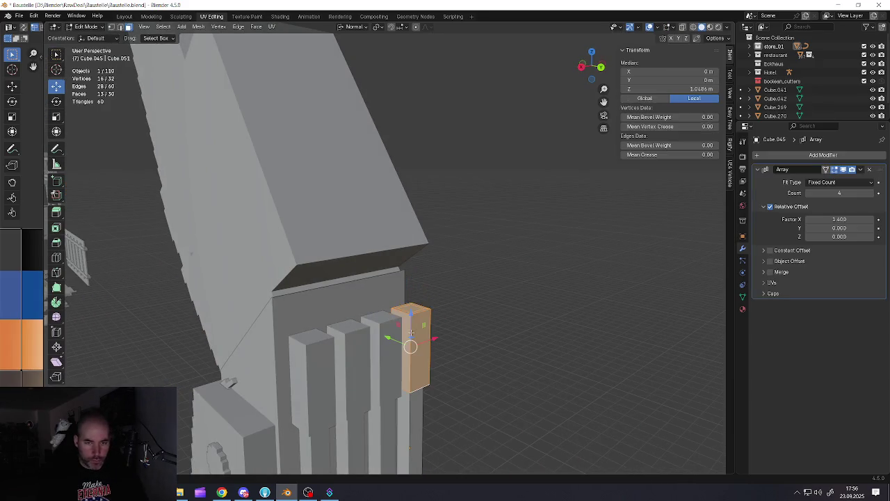
drag(408, 317, 413, 247)
mouse_move(412, 247)
middle_down()
mouse_move(366, 299)
mouse_move(380, 287)
middle_up()
key(Tab)
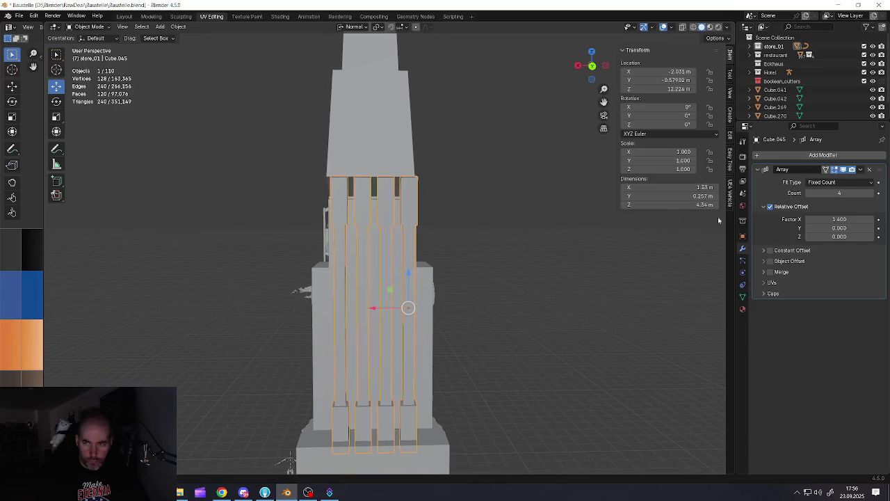
Set the array to 3 copies with wider 1.8 spacing, recentre it, and duplicate it in place
click(809, 195)
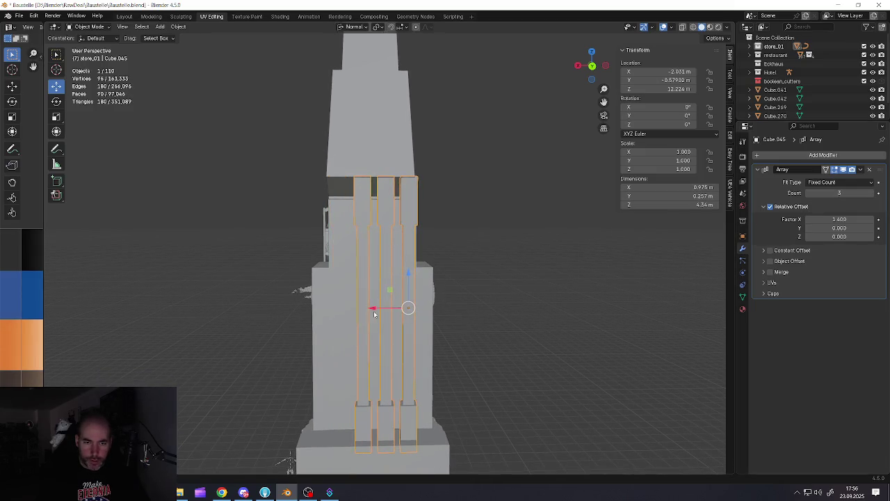
key(g)
key(x)
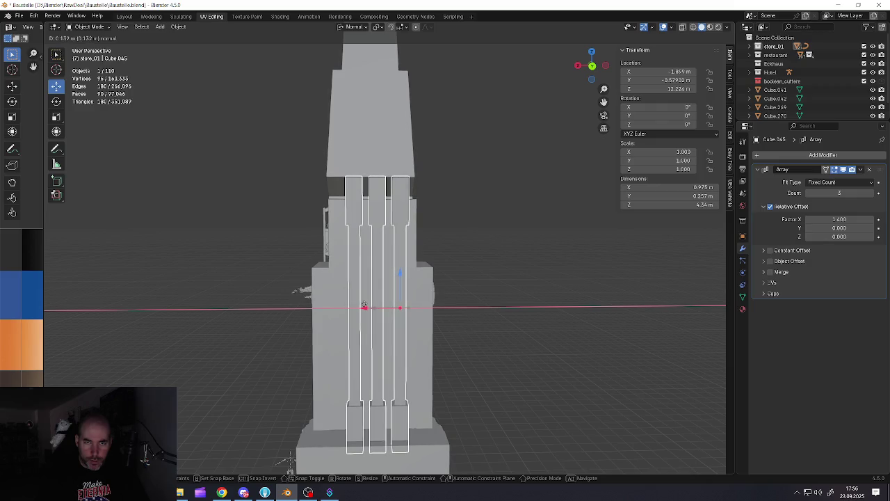
click(365, 306)
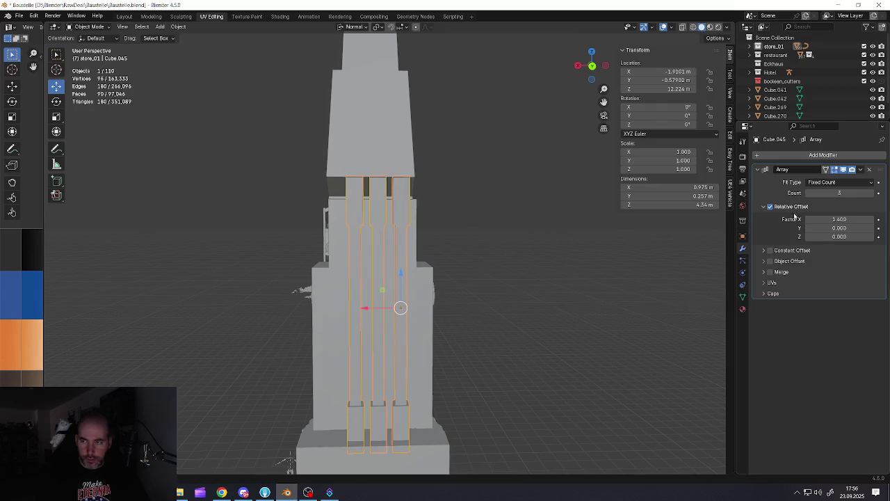
click(871, 220)
mouse_move(508, 236)
middle_down()
mouse_move(464, 235)
mouse_move(432, 255)
middle_up()
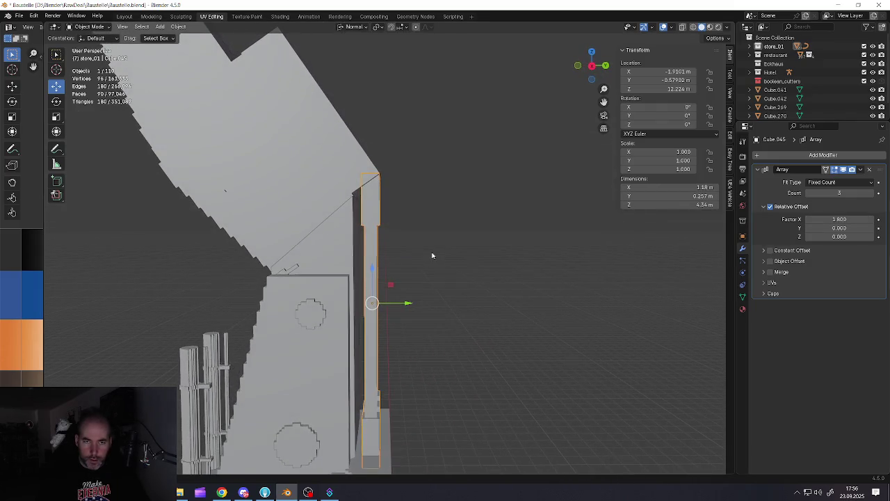
drag(408, 304, 404, 303)
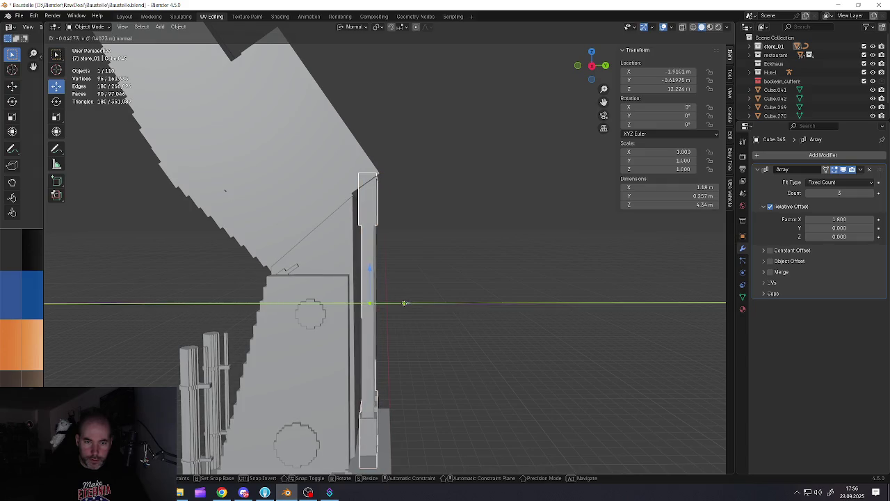
mouse_move(404, 303)
middle_down()
mouse_move(354, 253)
mouse_move(373, 271)
middle_up()
key(shift+d)
key(Escape)
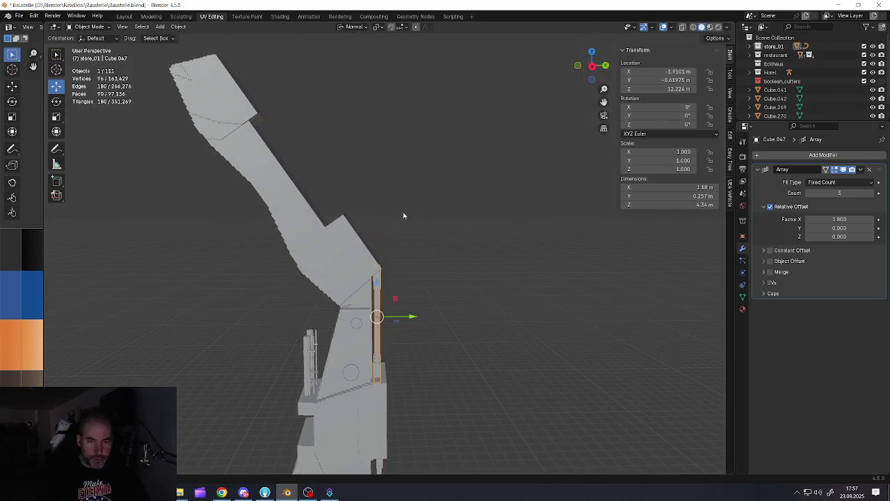
Lift the duplicate, tilt it 35° about X, and slide it onto the boom along Y
drag(377, 294, 354, 147)
shift+middle_drag(351, 130, 407, 176)
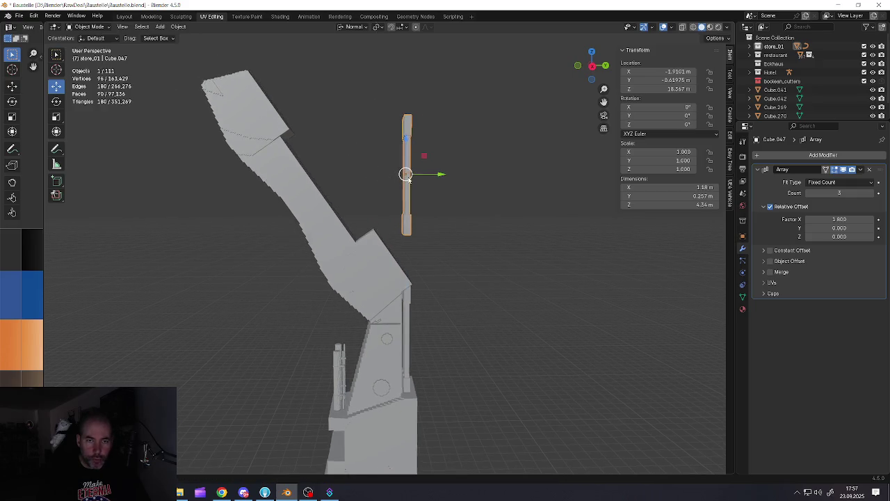
drag(433, 173, 358, 173)
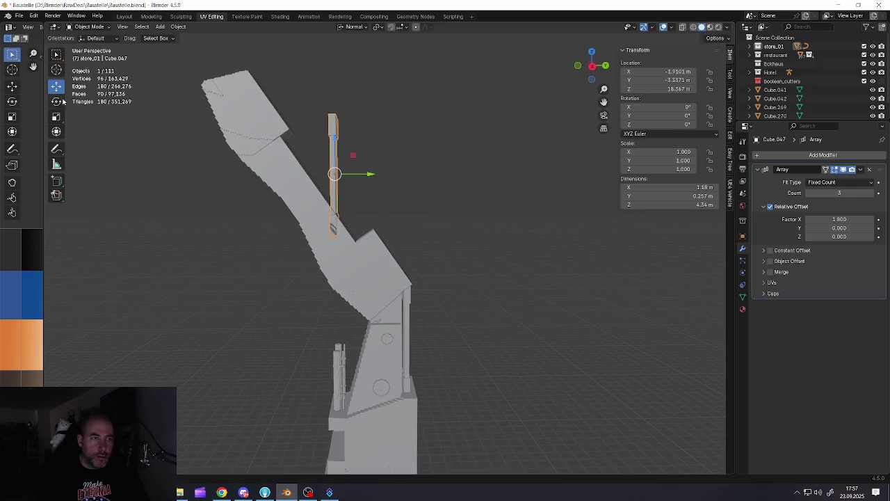
click(58, 102)
mouse_move(351, 150)
mouse_down()
mouse_move(334, 142)
mouse_move(316, 162)
mouse_up()
middle_drag(316, 162, 313, 166)
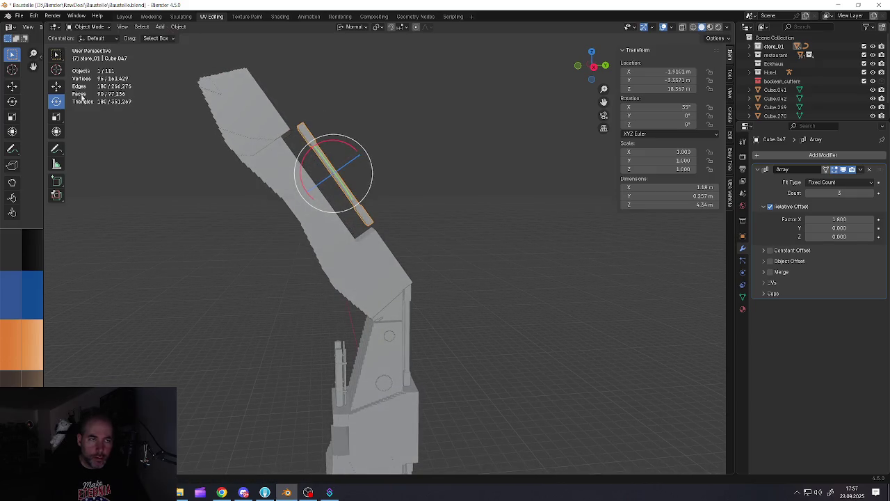
click(56, 88)
drag(363, 158, 346, 161)
mouse_move(346, 162)
middle_down()
mouse_move(353, 223)
mouse_move(334, 184)
middle_up()
scroll(354, 222, up, 5)
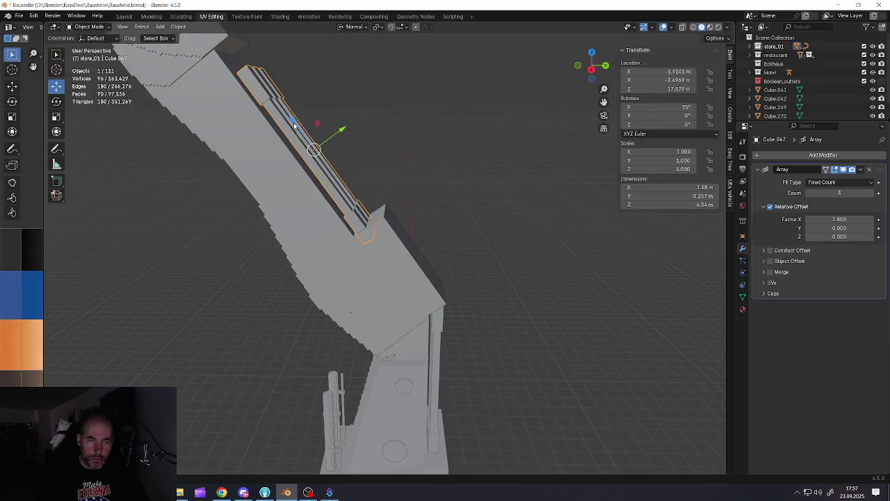
Adjust the duplicate's geometry in Edit Mode with a constrained move
key(Tab)
middle_drag(267, 89, 382, 264)
key(g)
key(z)
click(262, 91)
click(403, 308)
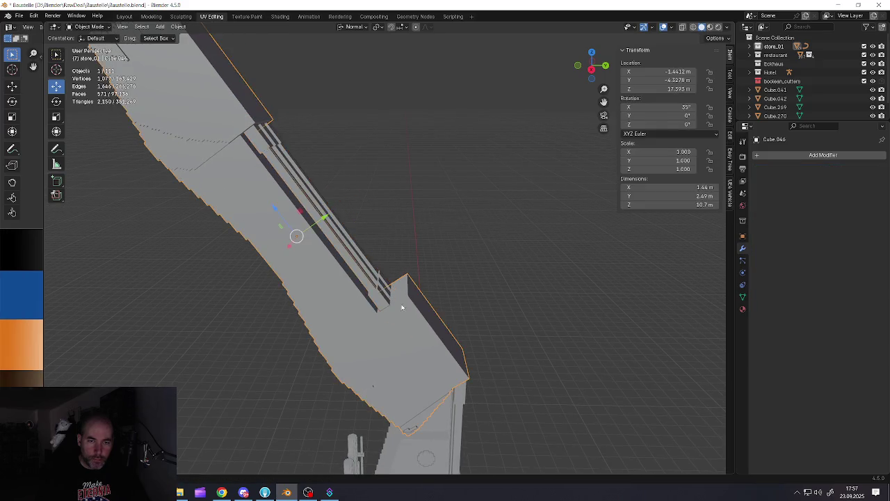
Select the boom's lower corner edge and lower it about 0.4 m along global Z
click(415, 312)
key(q)
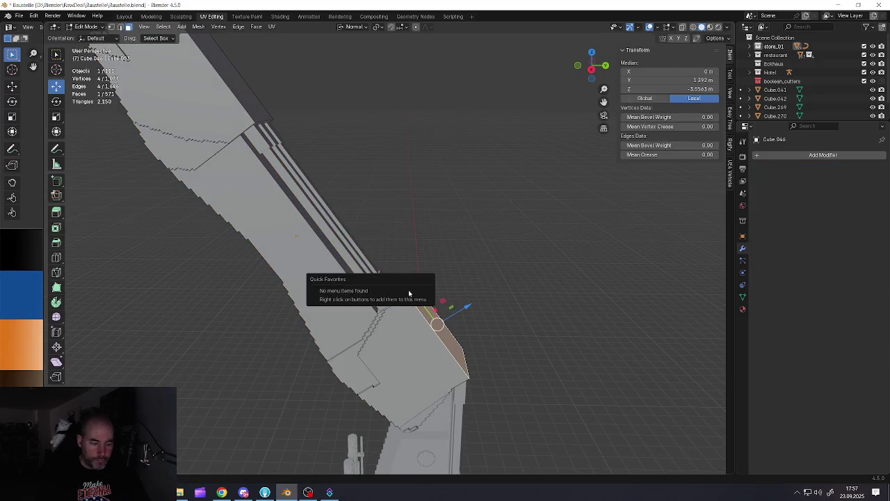
key(2)
click(408, 284)
middle_drag(408, 284, 408, 168)
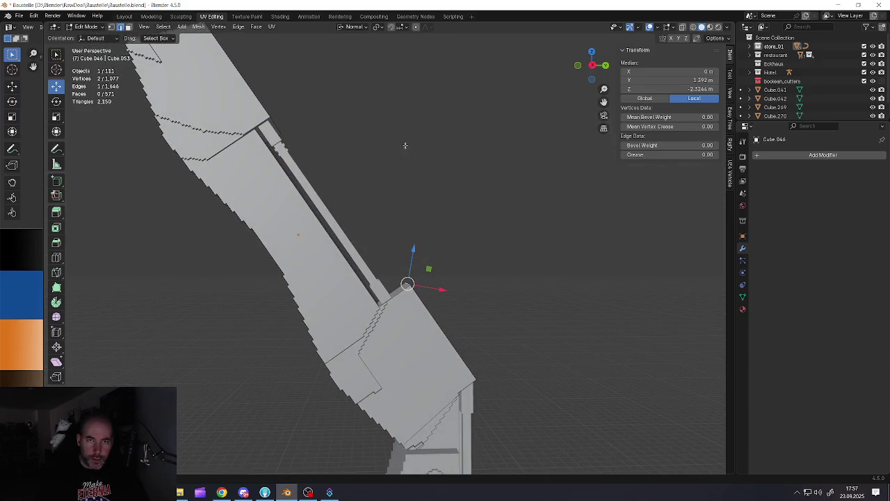
click(356, 27)
click(348, 55)
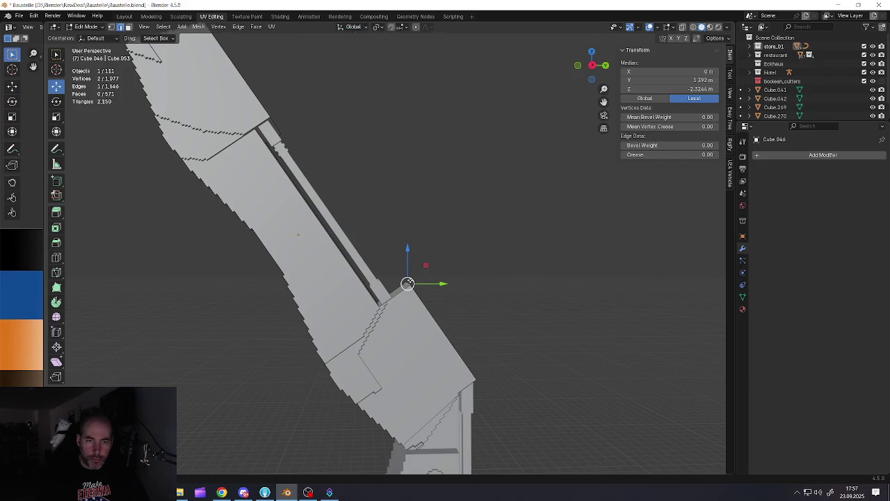
drag(409, 248, 405, 271)
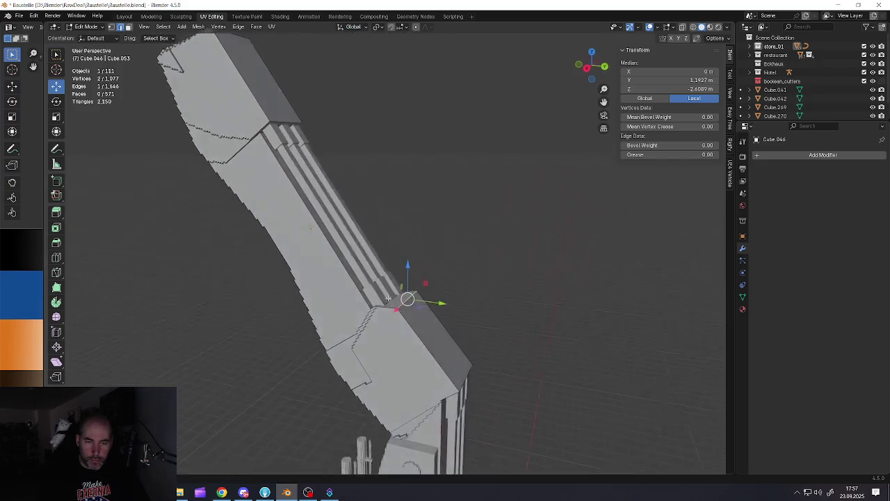
Bevel that edge into a 0.389 m single-segment chamfer and return to Object Mode
middle_drag(405, 271, 401, 285)
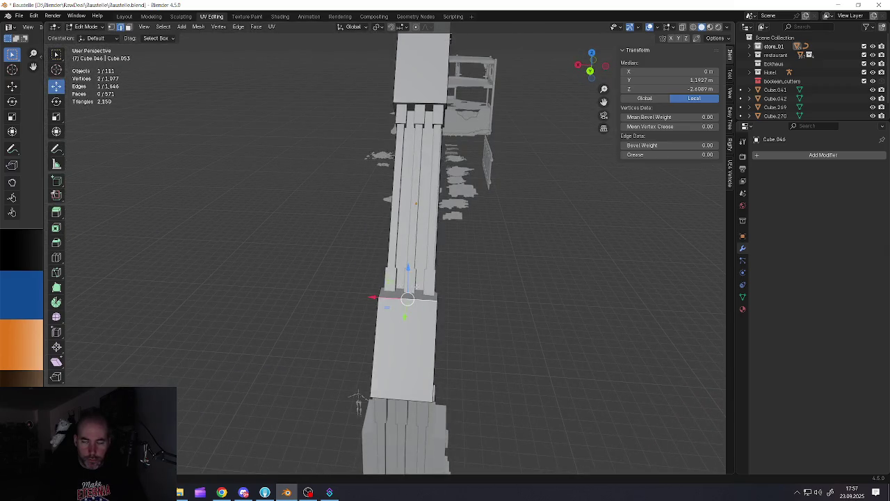
scroll(408, 285, up, 5)
mouse_move(408, 285)
middle_down()
mouse_move(402, 324)
mouse_move(452, 325)
middle_up()
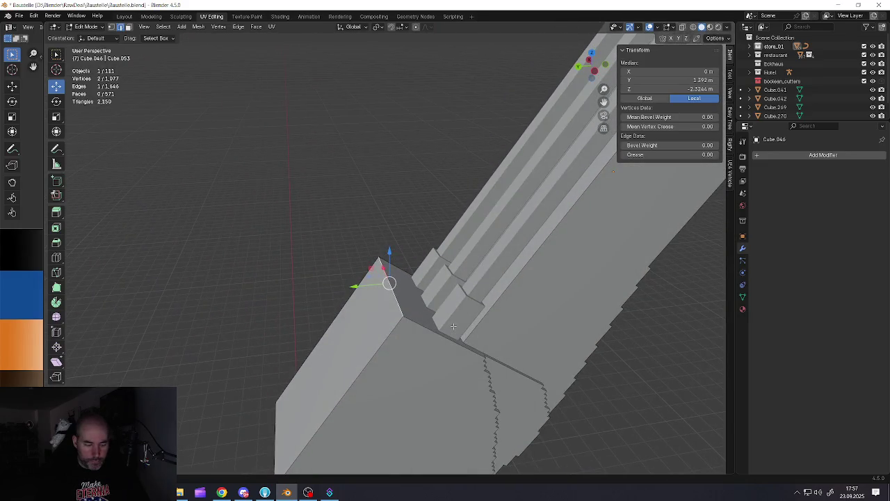
key(ctrl+b)
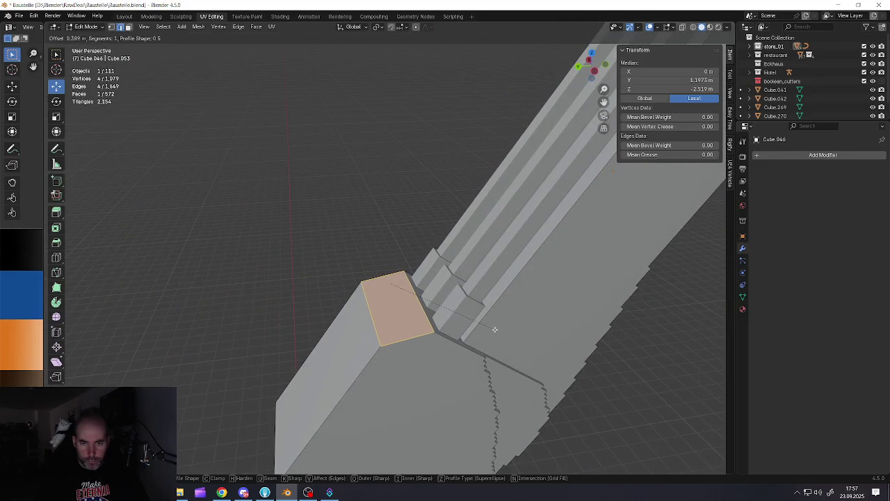
click(494, 329)
middle_drag(494, 329, 459, 313)
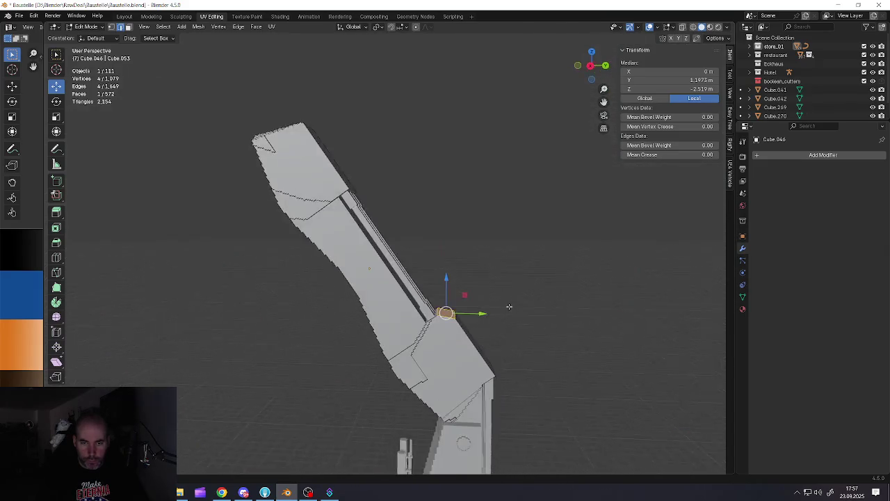
key(Tab)
scroll(453, 310, down, 3)
mouse_move(453, 310)
middle_down()
mouse_move(435, 277)
mouse_move(417, 278)
middle_up()
scroll(389, 292, up, 3)
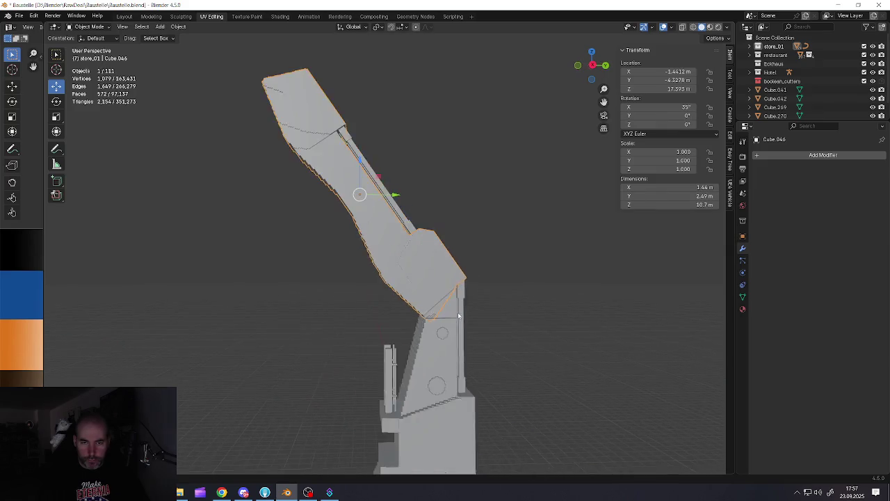
Scale the boom arm by 1.18 along X, widening it to 1.7 m
scroll(357, 306, up, 3)
mouse_move(357, 306)
middle_down()
mouse_move(422, 302)
mouse_move(349, 287)
middle_up()
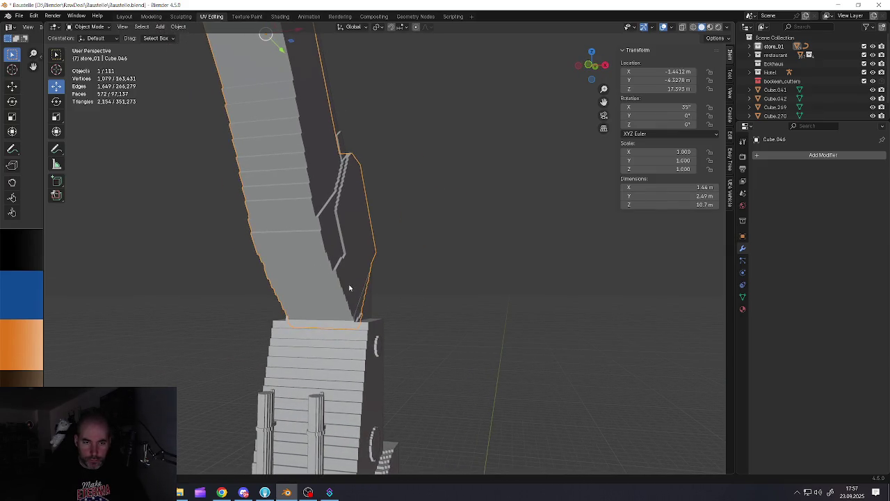
key(s)
key(x)
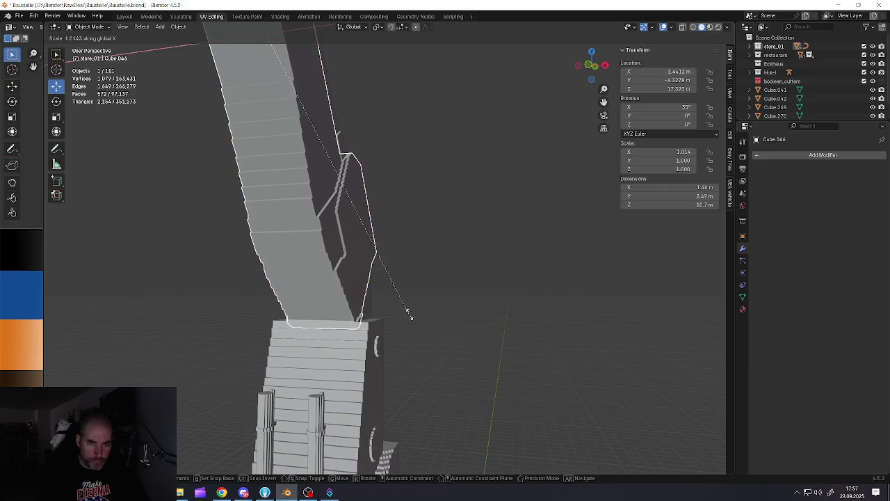
click(494, 317)
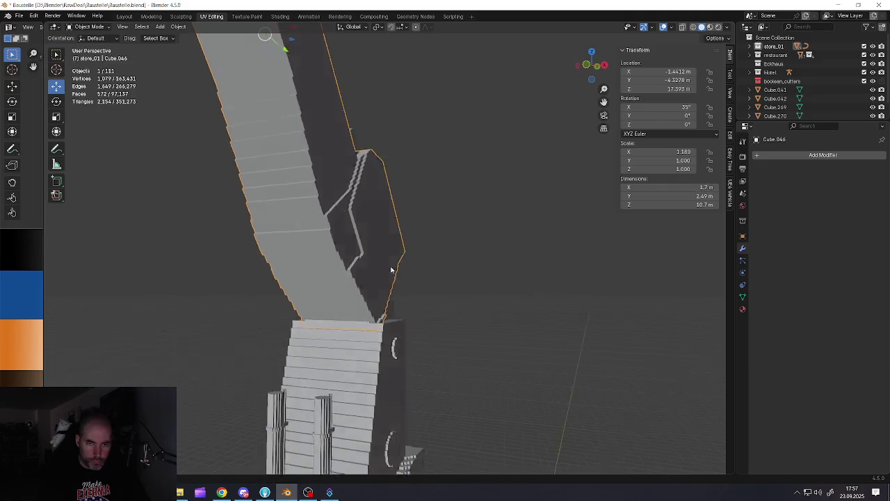
scroll(394, 265, up, 3)
scroll(348, 270, up, 2)
scroll(389, 267, down, 3)
middle_drag(390, 267, 326, 259)
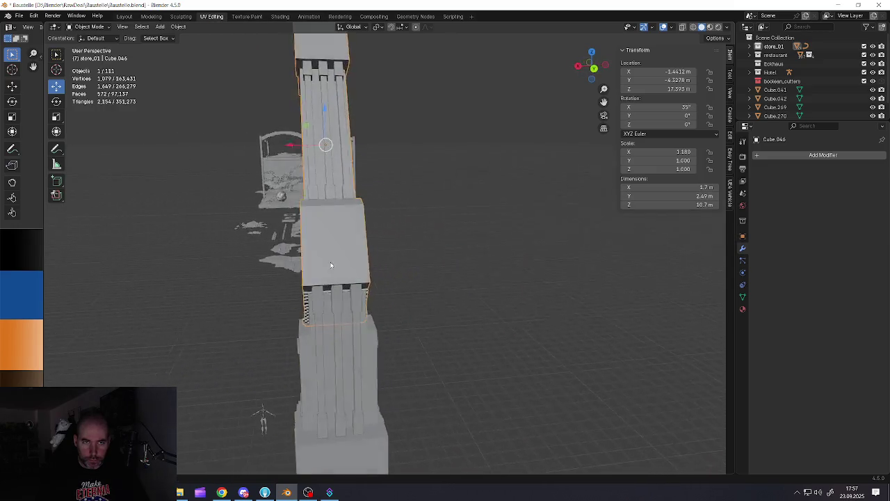
scroll(327, 260, down, 2)
scroll(331, 261, down, 2)
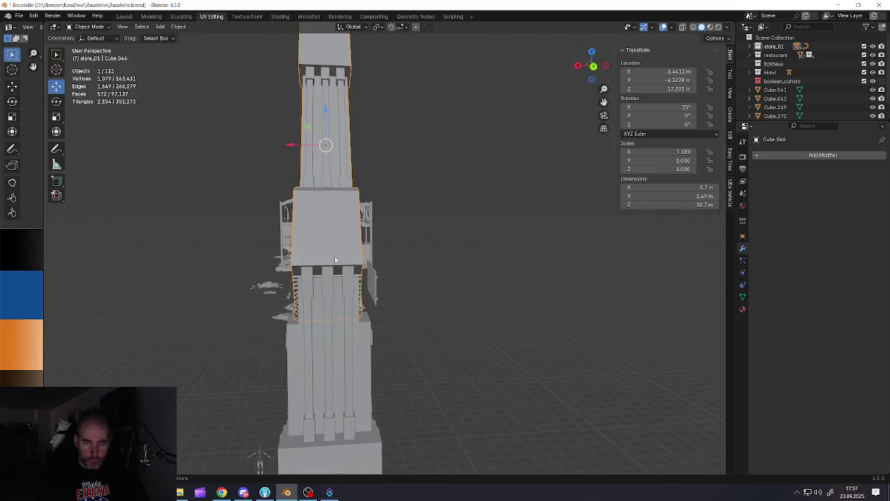
scroll(333, 263, down, 2)
Deselect everything, reselect the boom Cube.046 and enter Edit Mode
key(alt+a)
scroll(339, 266, down, 2)
middle_drag(339, 266, 452, 298)
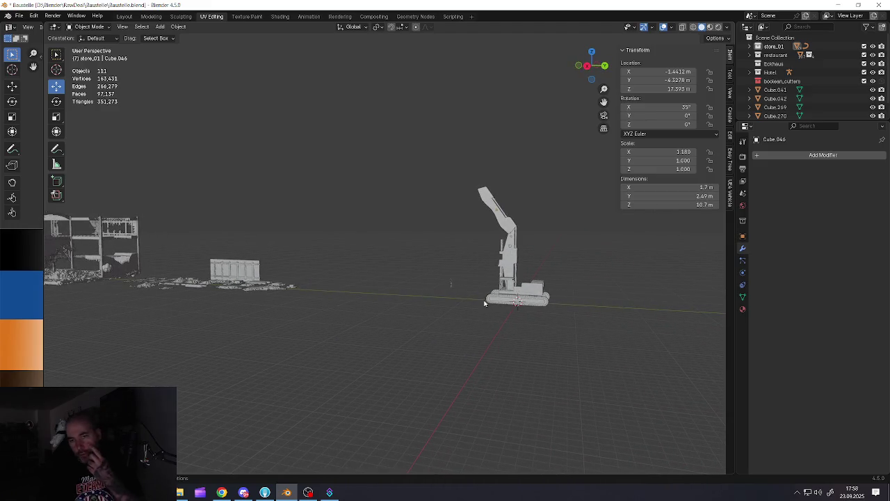
scroll(513, 232, up, 3)
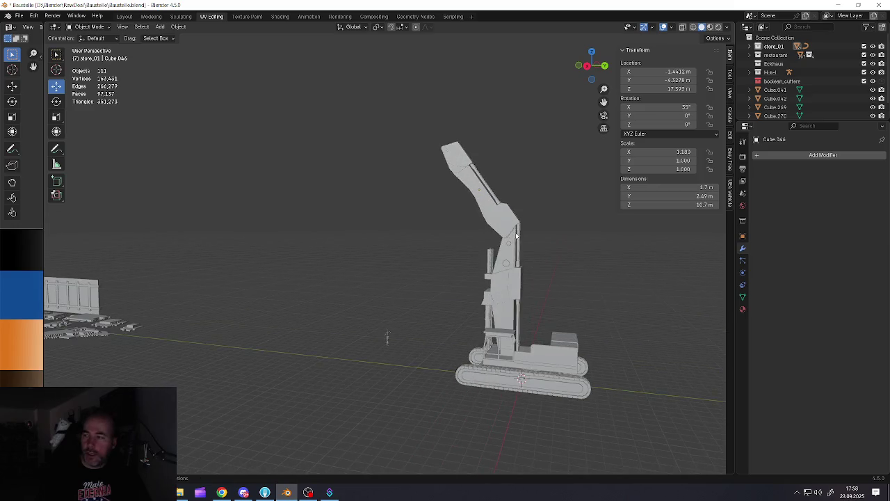
middle_drag(513, 231, 479, 307)
click(479, 307)
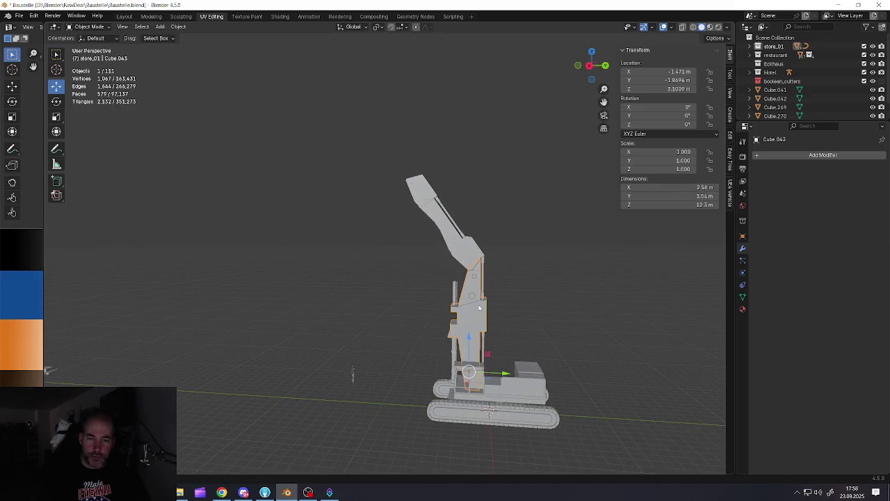
click(462, 257)
key(Tab)
scroll(430, 195, up, 2)
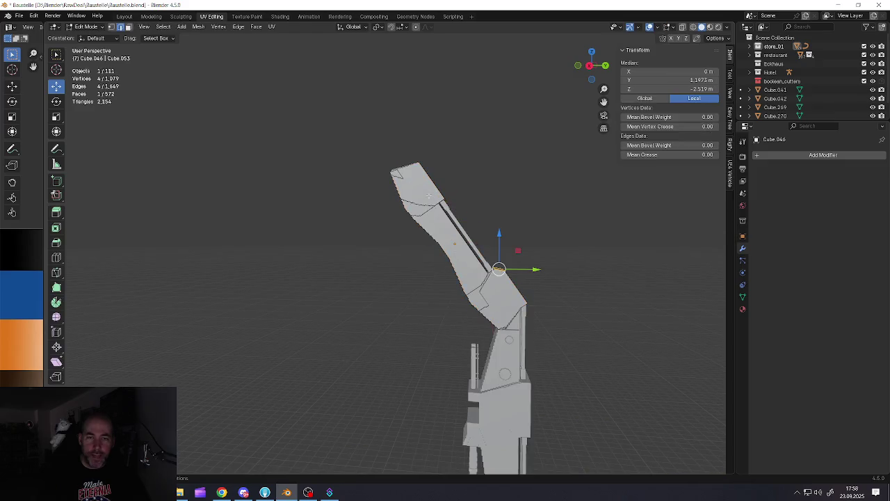
Box-select all the boom's tip vertices, front and back, with X-ray on
click(443, 148)
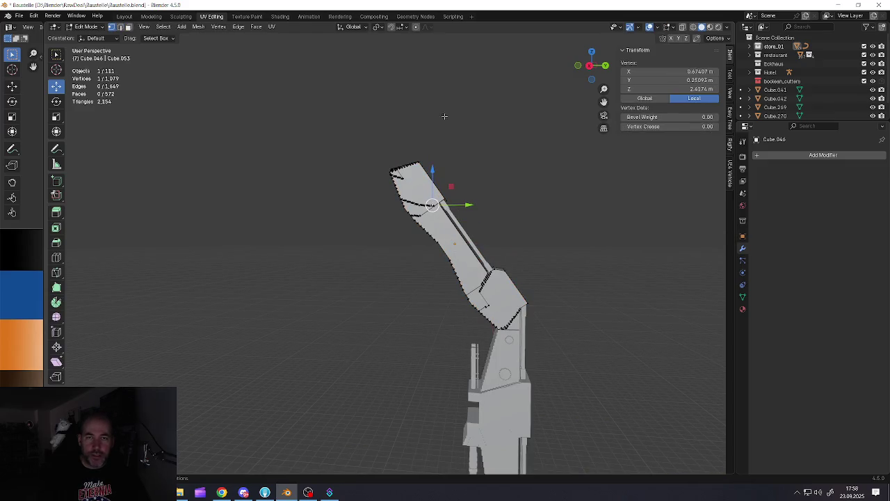
click(350, 28)
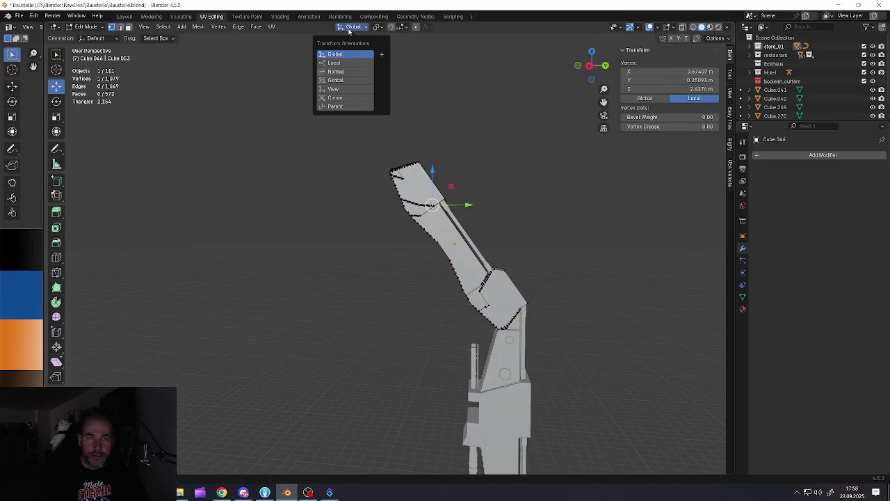
click(339, 72)
key(b)
drag(358, 120, 494, 247)
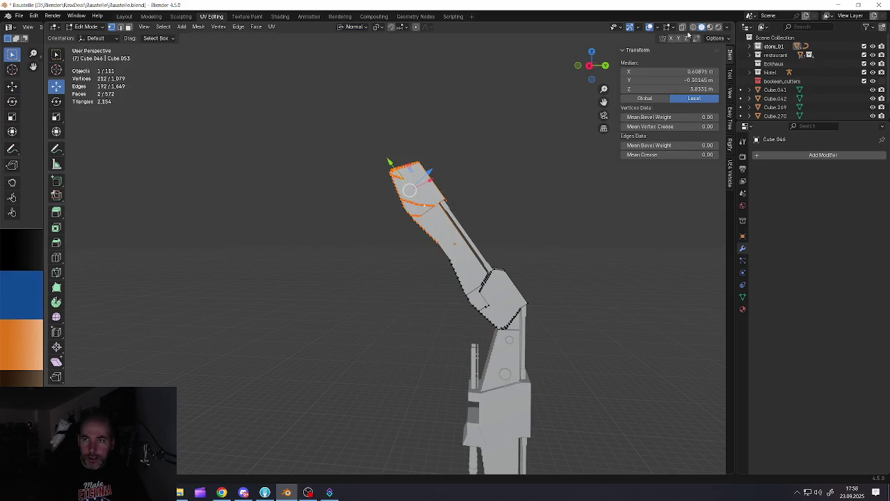
click(683, 29)
key(b)
drag(351, 126, 507, 248)
middle_drag(467, 212, 481, 207)
Reset the boom's X rotation to 0° and raise its tip vertices along Z, stretching it to 15.2 m
key(Tab)
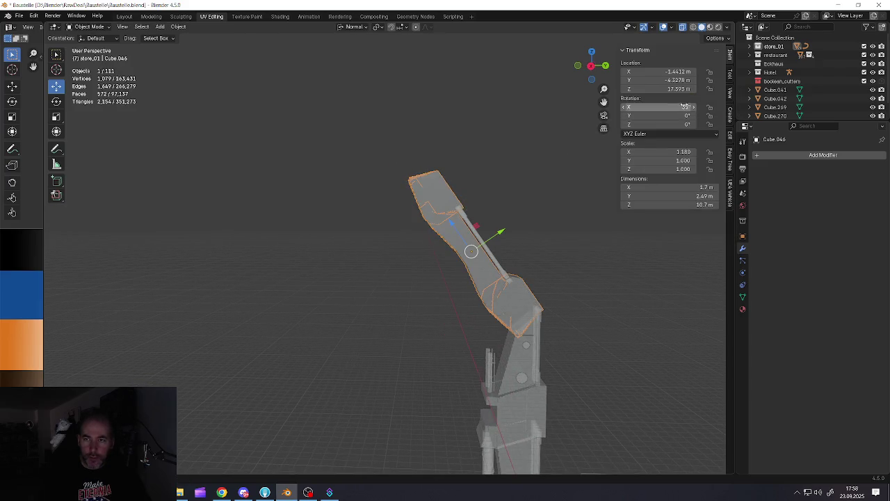
key(Return)
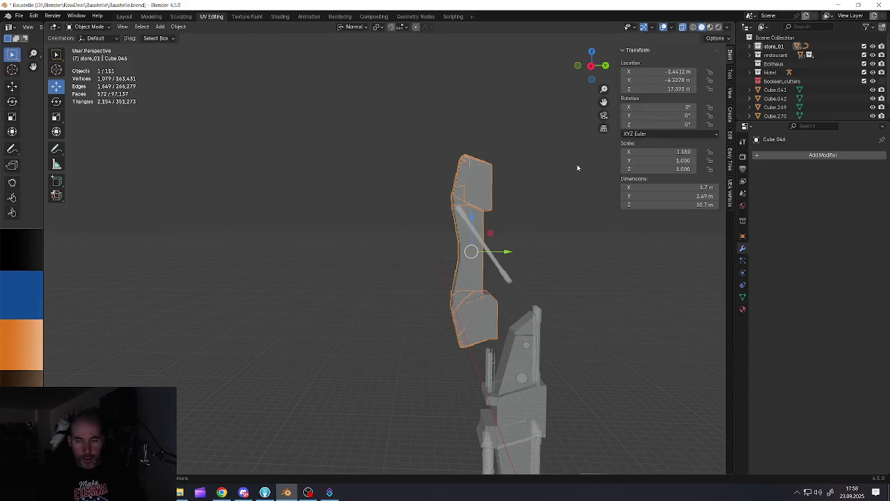
shift+middle_drag(499, 204, 412, 208)
key(Tab)
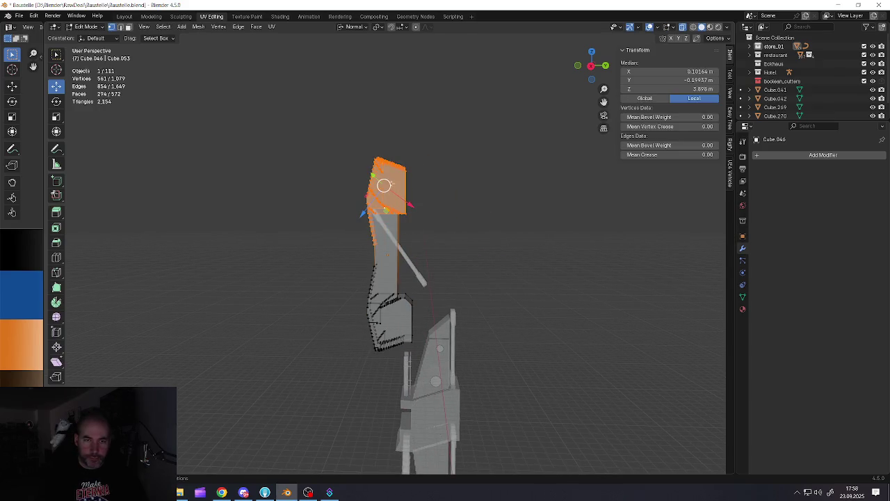
click(354, 27)
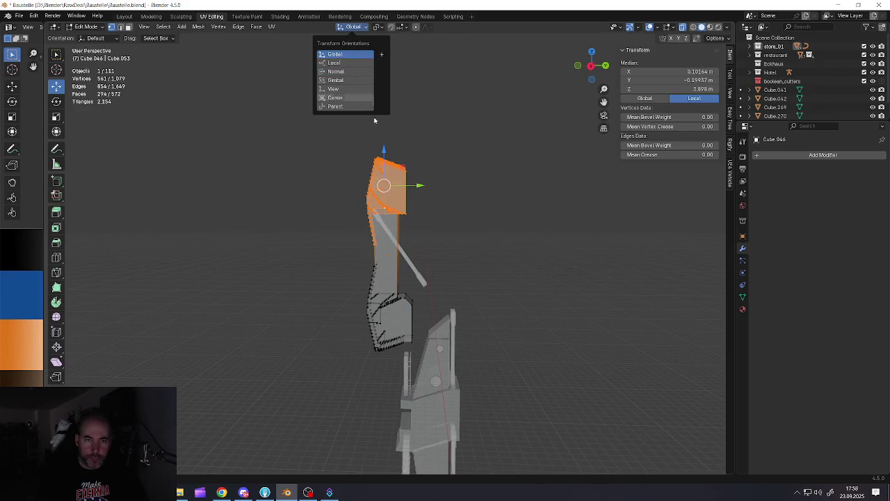
key(Tab)
key(Tab)
key(g)
key(z)
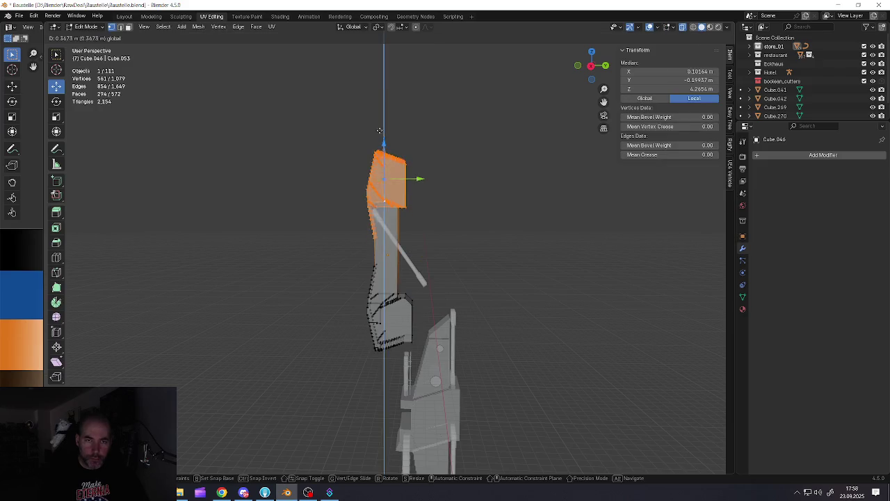
click(381, 67)
scroll(395, 205, down, 3)
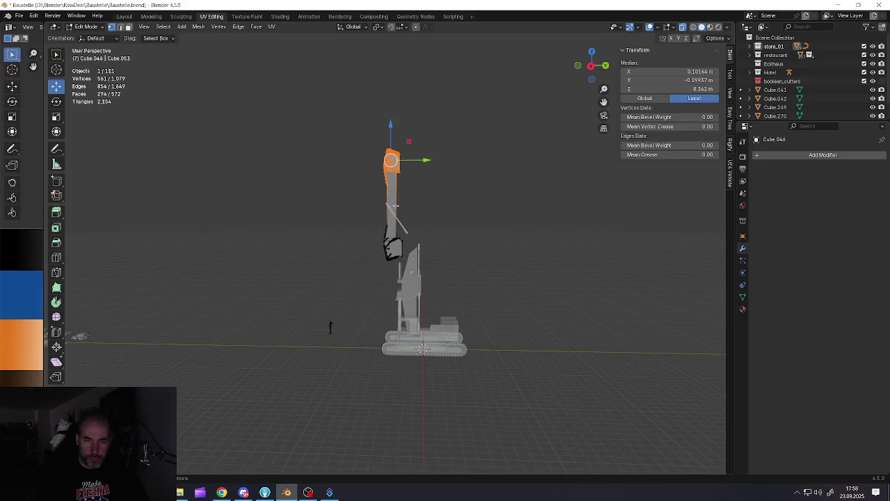
key(Tab)
scroll(400, 203, up, 3)
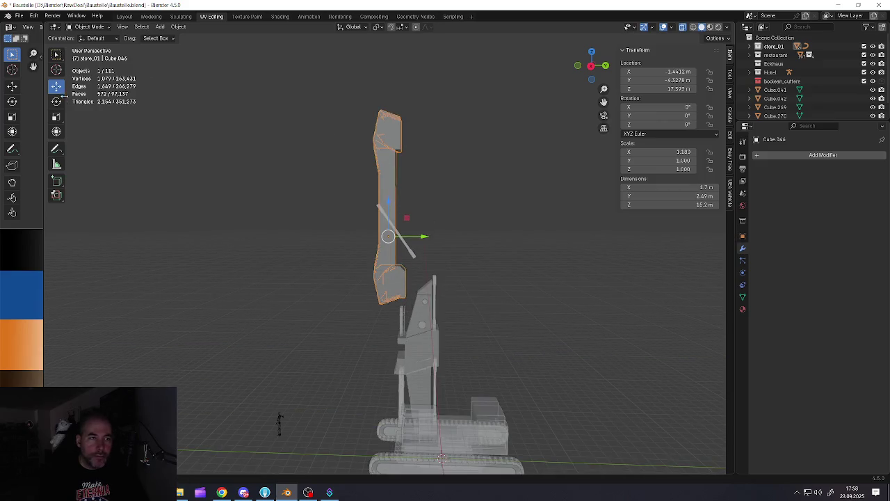
Tilt the boom about X to 35° with the Rotate tool
click(60, 103)
drag(407, 212, 389, 208)
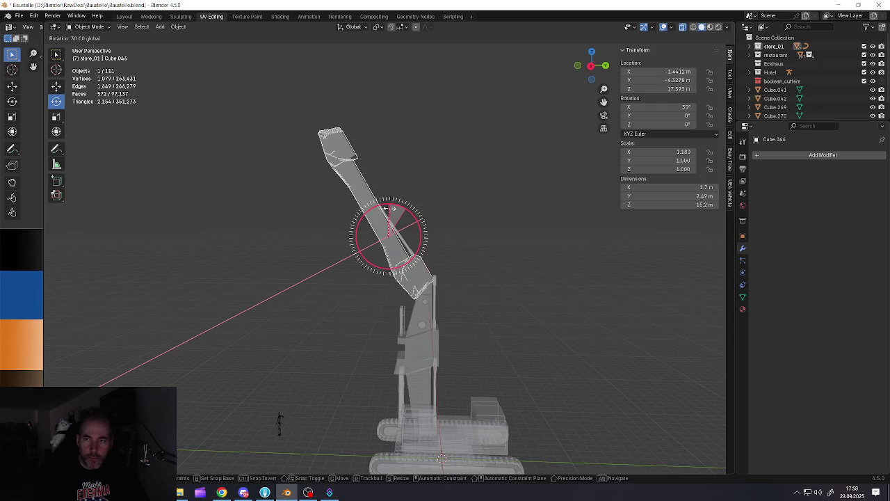
drag(390, 209, 382, 209)
scroll(393, 319, up, 3)
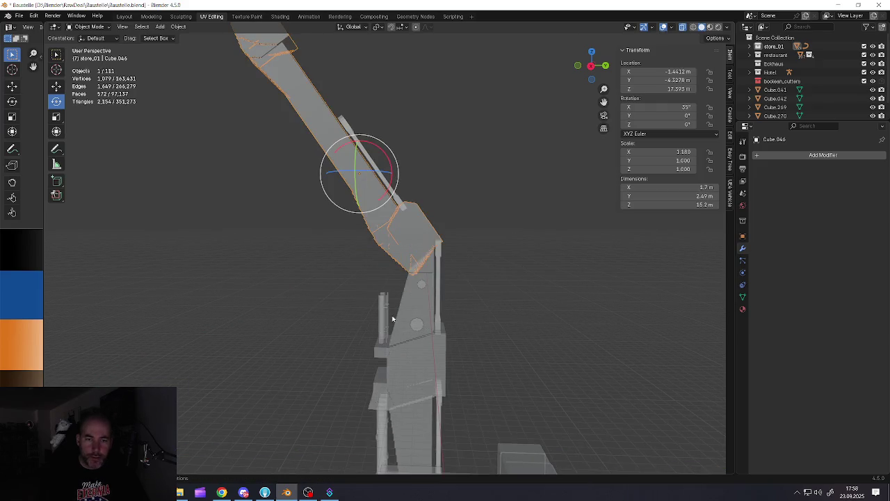
Inspect the thin cylinder, arrayed bar and boom arm, briefly entering the arm's Edit Mode
click(387, 314)
mouse_move(388, 314)
middle_down()
mouse_move(360, 258)
mouse_move(380, 239)
mouse_move(333, 244)
middle_up()
click(369, 254)
scroll(376, 252, up, 3)
click(331, 244)
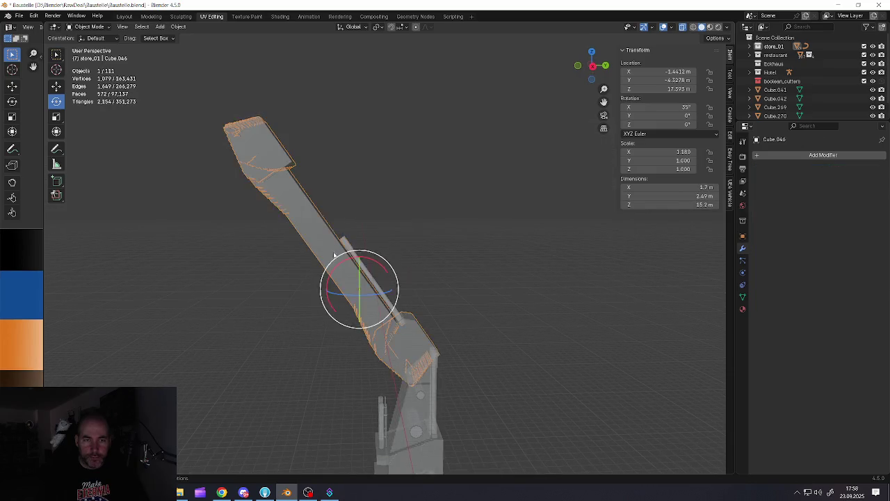
key(Tab)
scroll(333, 253, up, 2)
key(Tab)
scroll(333, 252, down, 2)
scroll(333, 251, down, 2)
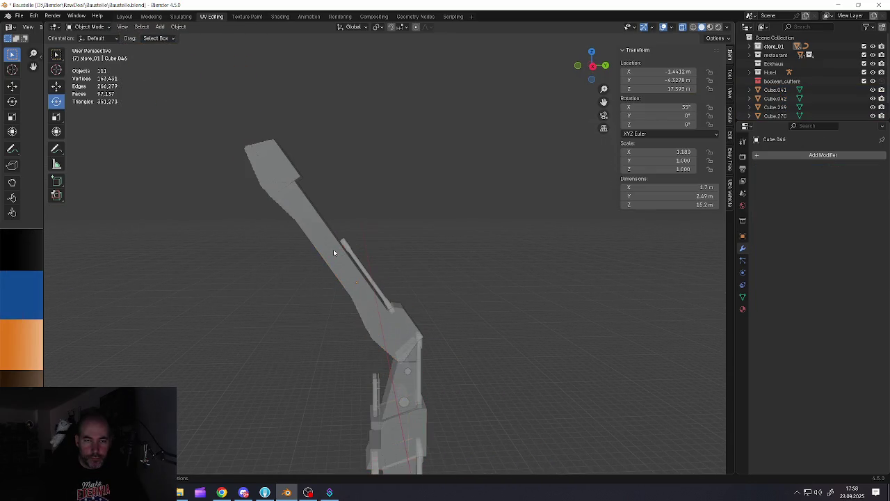
scroll(360, 255, down, 3)
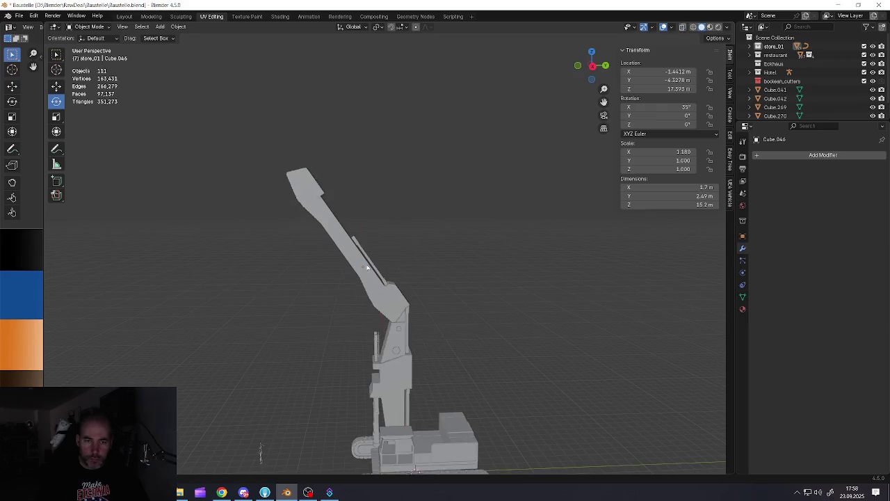
middle_drag(360, 255, 361, 255)
key(shift+a)
mouse_move(327, 252)
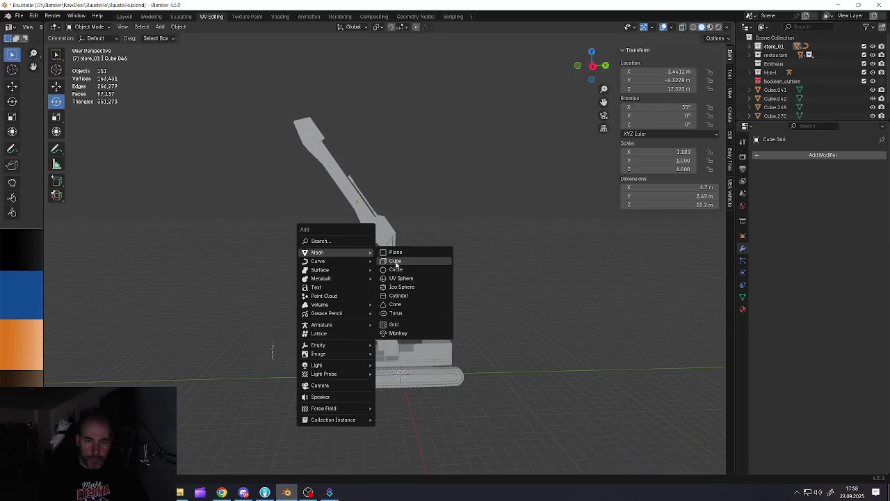
Add a cube, move it onto the boom and tilt it about -54.5° on X
click(395, 261)
click(58, 86)
drag(403, 341, 376, 140)
drag(427, 179, 358, 173)
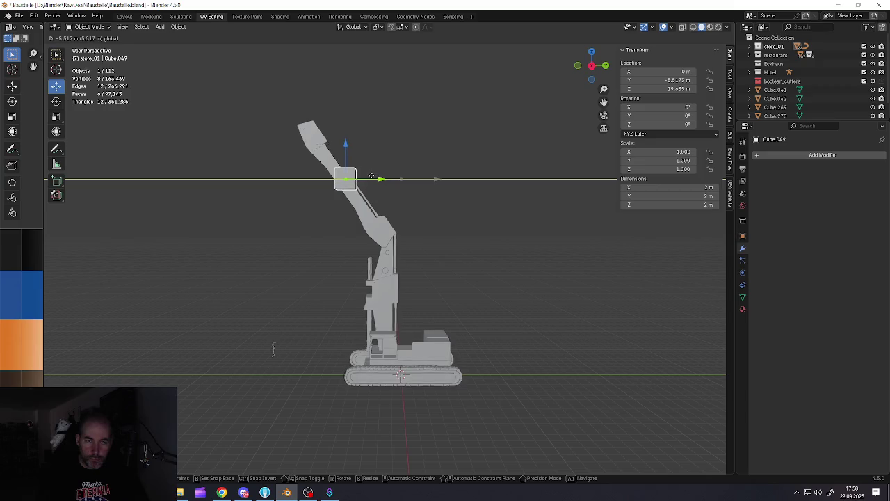
click(369, 177)
key(KP_Decimal)
mouse_move(404, 197)
middle_down()
mouse_move(321, 197)
mouse_move(353, 220)
middle_up()
drag(327, 218, 369, 217)
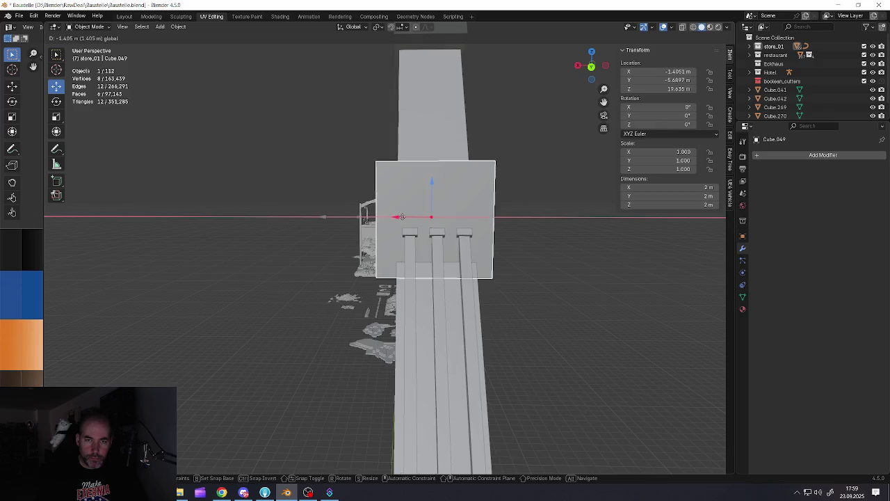
middle_drag(369, 217, 450, 204)
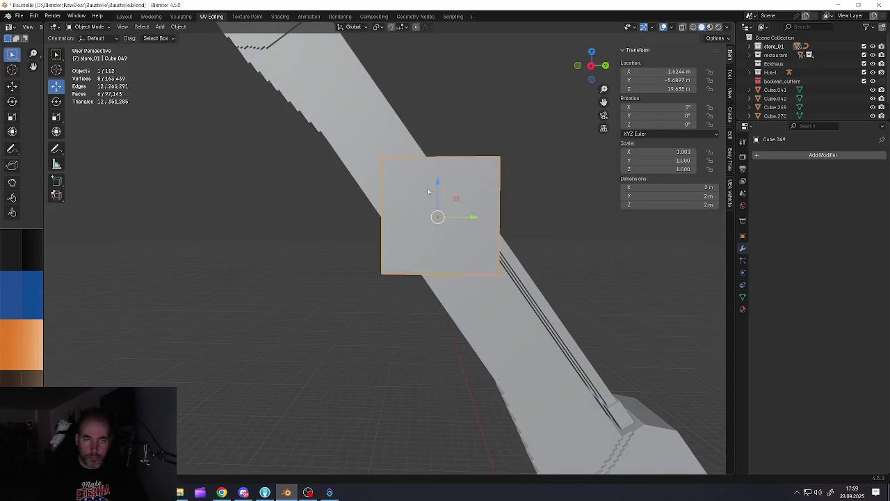
drag(454, 191, 482, 214)
middle_drag(482, 213, 305, 159)
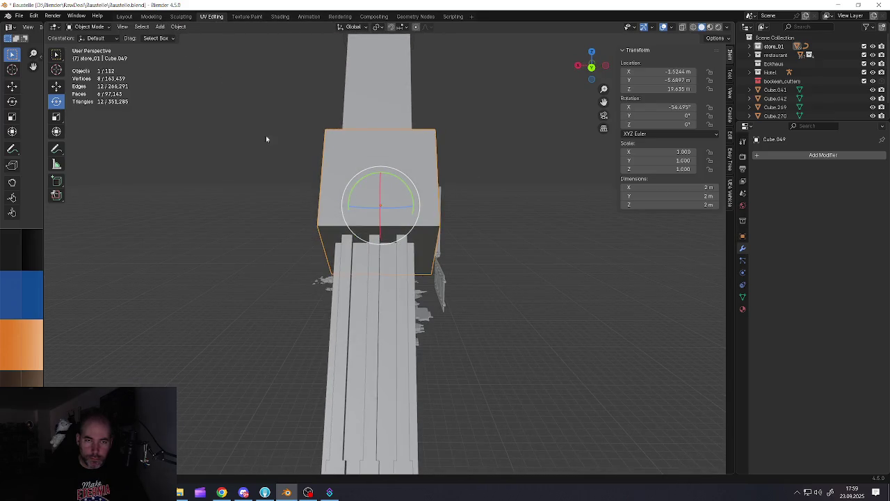
drag(345, 205, 347, 205)
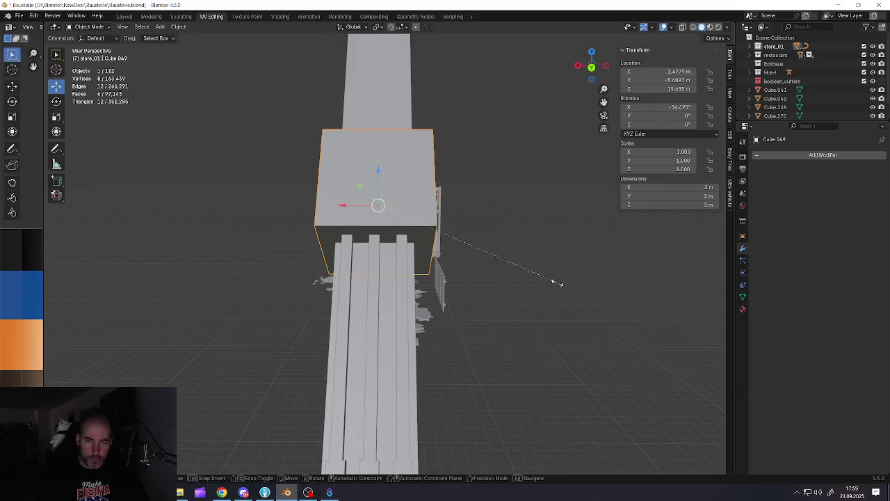
Scale the cube down to 0.757 and enter Edit Mode with nothing selected
key(s)
click(518, 255)
middle_drag(520, 256, 468, 212)
key(Tab)
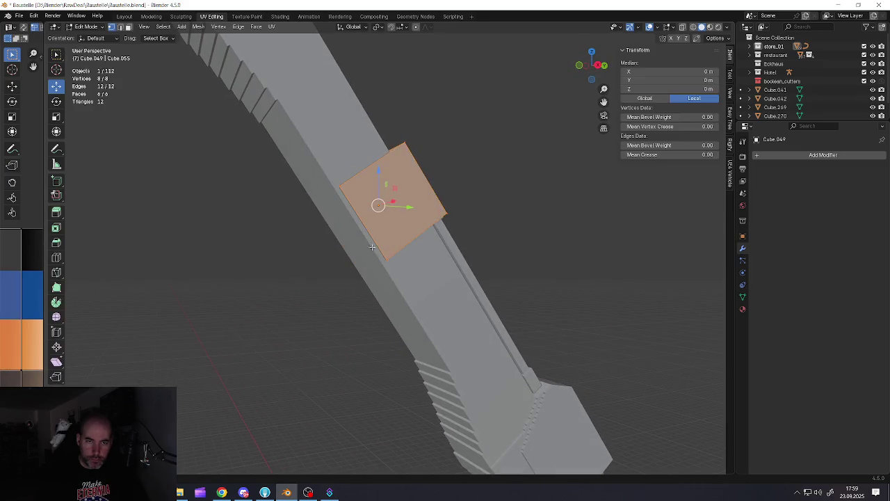
key(alt+a)
mouse_move(390, 222)
middle_down()
mouse_move(355, 226)
mouse_move(355, 208)
middle_up()
Push the cube's top face outward along its Normal
key(3)
click(357, 226)
click(353, 27)
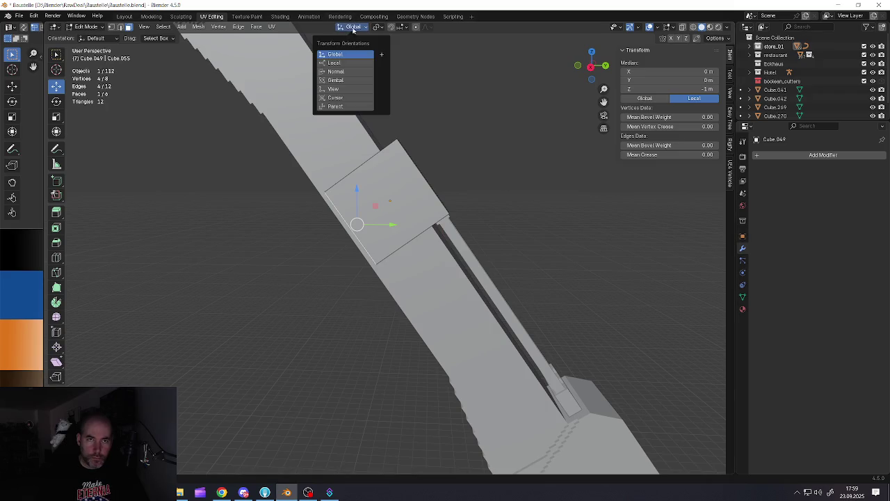
click(338, 72)
key(g)
key(z)
mouse_move(315, 252)
middle_down()
mouse_move(391, 203)
mouse_move(481, 209)
mouse_move(412, 222)
middle_up()
click(427, 188)
Cancel a side-face move, return to Object Mode and select the slat array bar
click(334, 264)
mouse_move(334, 264)
middle_down()
mouse_move(339, 246)
mouse_move(430, 257)
mouse_move(352, 214)
mouse_move(444, 279)
middle_up()
key(g)
key(z)
right_click(340, 246)
key(Tab)
key(Tab)
key(Tab)
click(424, 273)
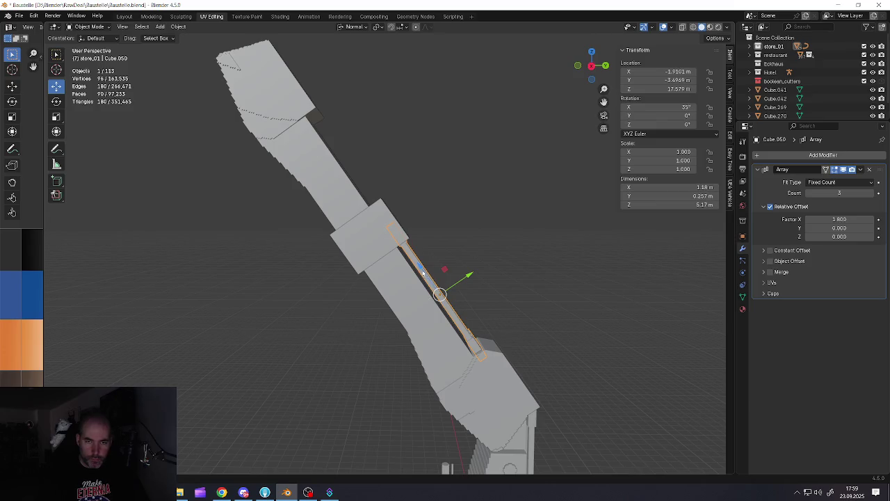
Slide the thin rod along its own axis on the boom and adjust its end edge's length
key(g)
key(z)
click(314, 131)
key(Tab)
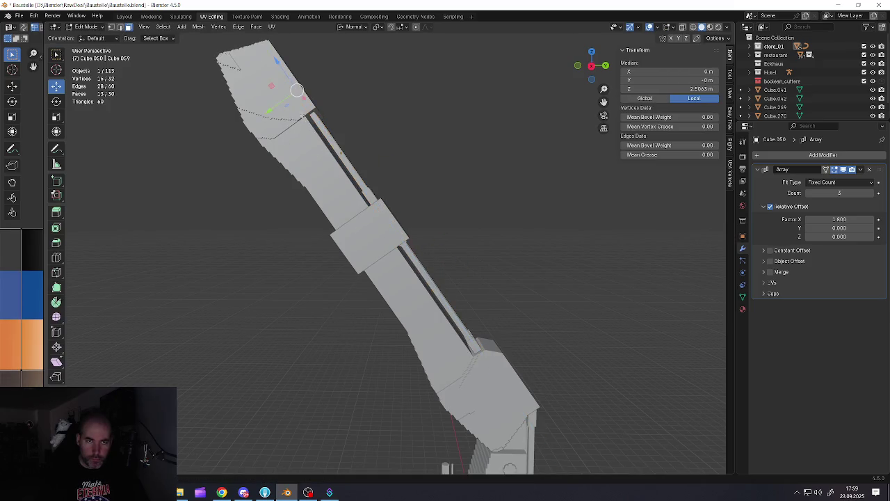
middle_drag(314, 130, 323, 147)
key(g)
key(z)
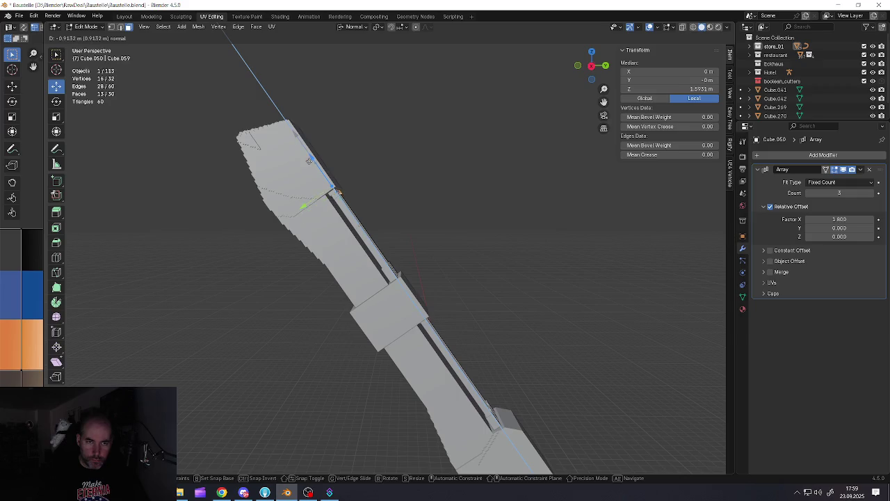
click(314, 173)
key(Tab)
Frame the collar and add a centred loop cut around it
mouse_move(314, 173)
middle_down()
mouse_move(405, 243)
mouse_move(238, 228)
mouse_move(394, 233)
mouse_move(361, 222)
middle_up()
click(361, 223)
key(KP_Decimal)
key(Tab)
key(ctrl+r)
scroll(405, 200, down, 1)
click(406, 205)
right_click(409, 212)
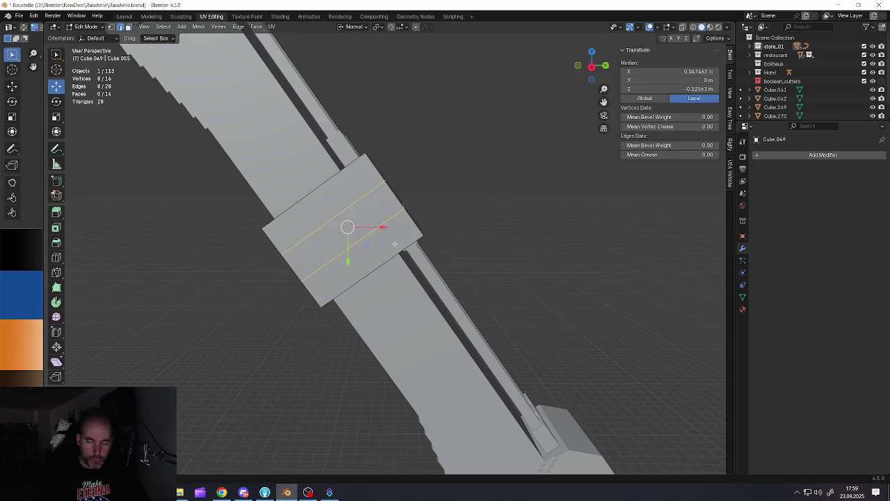
Extrude two face bands on the collar and shift them along their normals
key(3)
alt+click(406, 233)
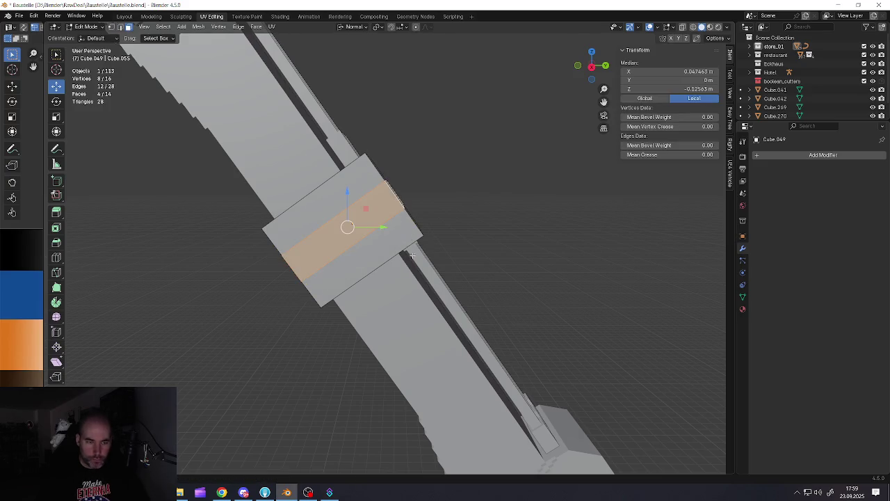
middle_drag(420, 243, 369, 198)
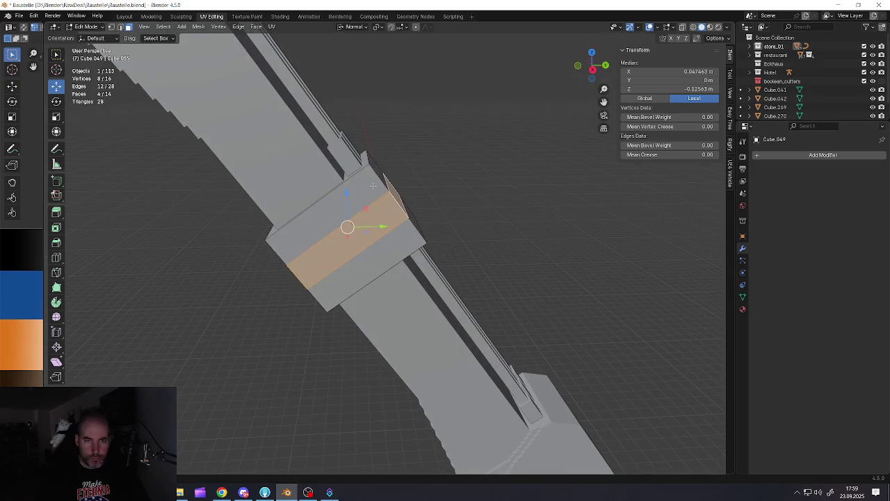
alt+click(373, 185)
alt+shift+click(417, 236)
middle_drag(417, 236, 358, 239)
key(e)
right_click(399, 279)
key(alt+s)
click(367, 271)
mouse_move(366, 271)
middle_down()
mouse_move(354, 235)
mouse_move(399, 258)
mouse_move(362, 278)
mouse_move(404, 288)
mouse_move(375, 293)
mouse_move(324, 248)
middle_up()
key(Tab)
Apply the collar's scale and reset its rotation to 0°
key(a)
key(alt+a)
scroll(375, 293, up, 1)
scroll(384, 268, up, 2)
click(334, 240)
scroll(344, 237, up, 3)
scroll(375, 239, up, 1)
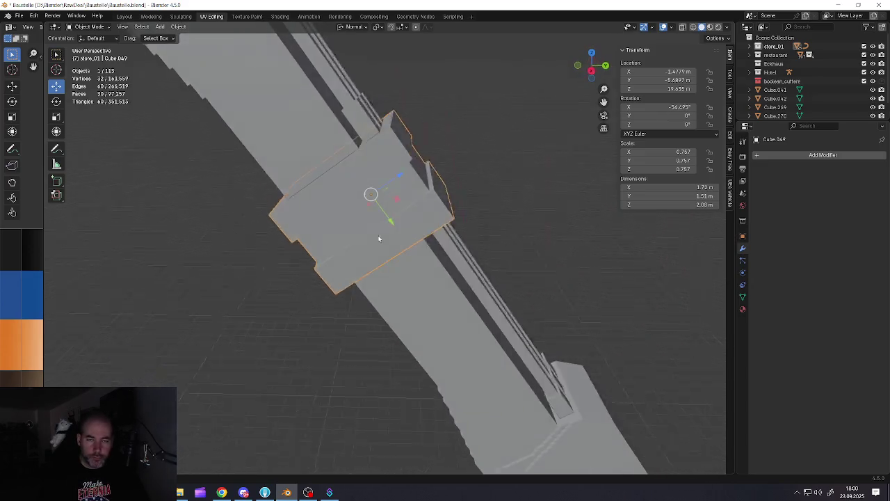
middle_drag(376, 238, 376, 223)
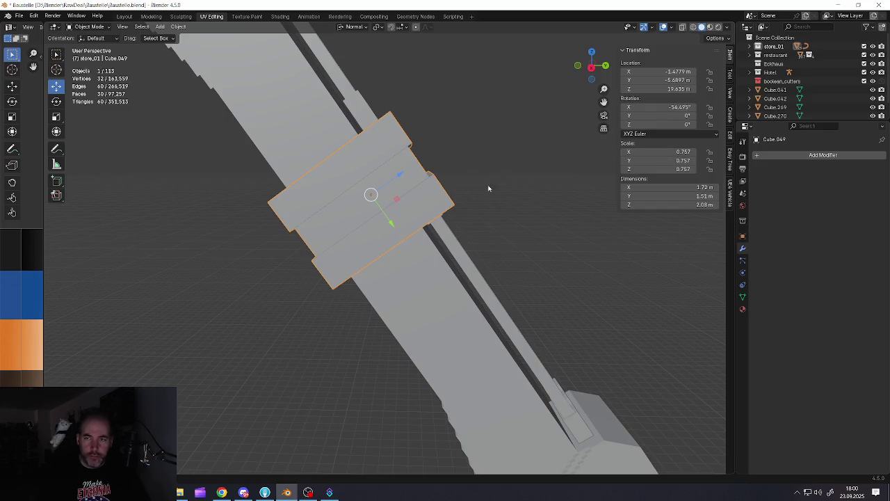
key(ctrl+a)
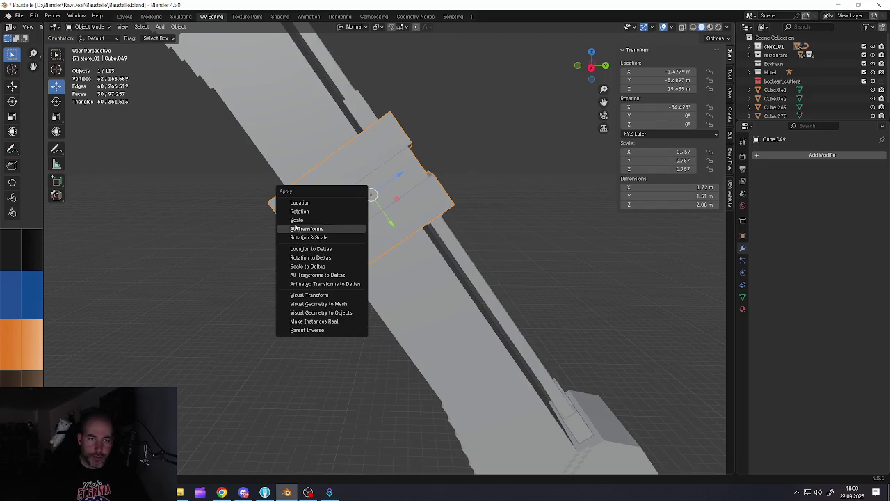
click(306, 227)
scroll(372, 211, down, 3)
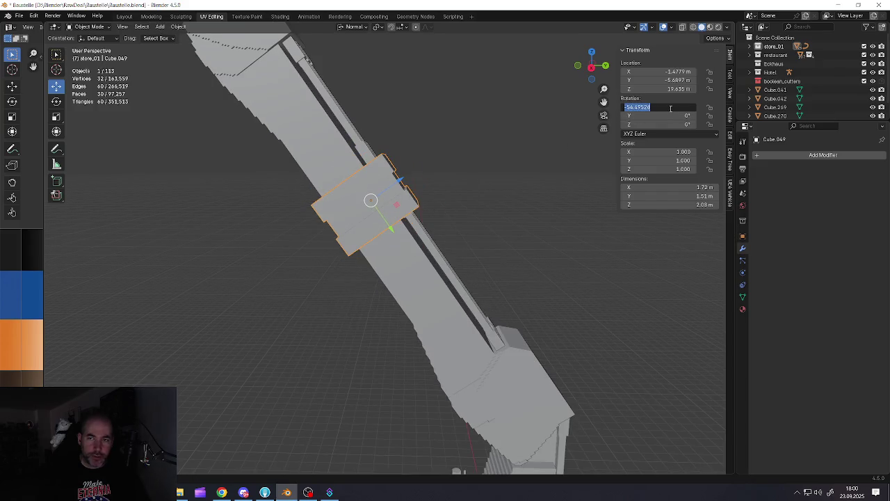
key(Return)
middle_drag(427, 171, 407, 199)
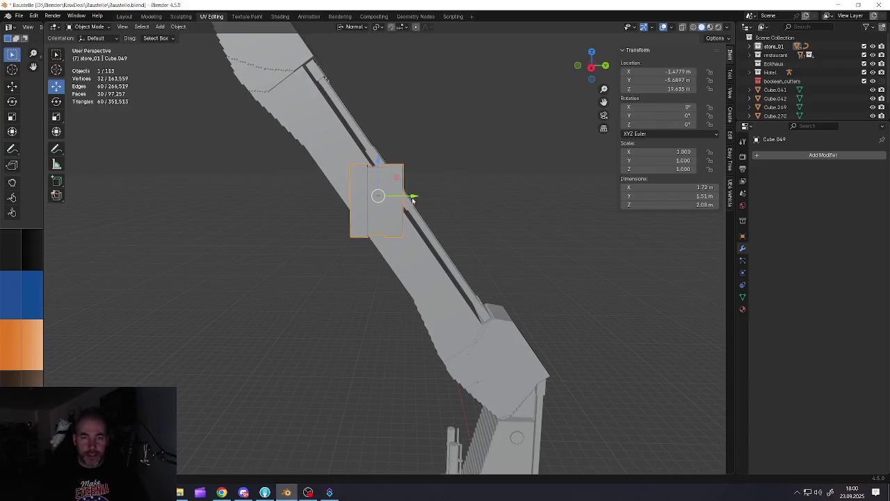
Move the collar along Y to sit beside the boom
key(g)
key(y)
click(256, 189)
scroll(256, 188, up, 2)
Bevel the collar's top edge loops
key(Tab)
middle_drag(256, 189, 259, 179)
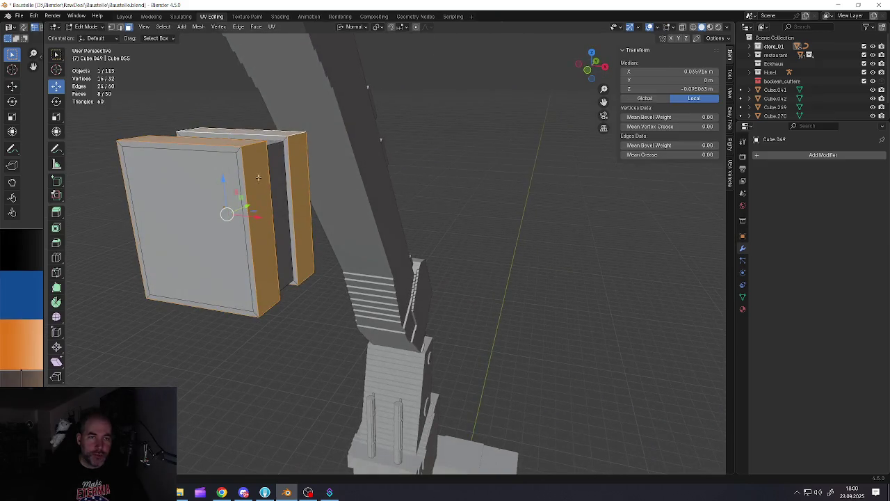
alt+click(258, 147)
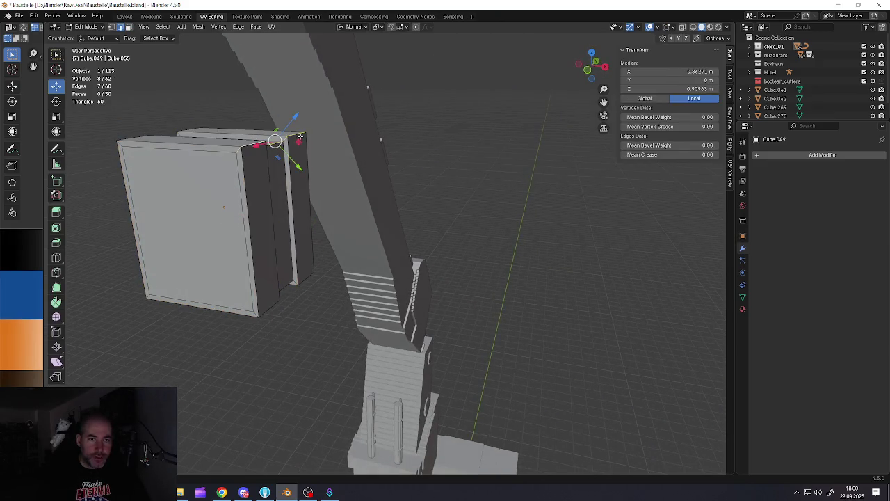
middle_drag(178, 172, 161, 194)
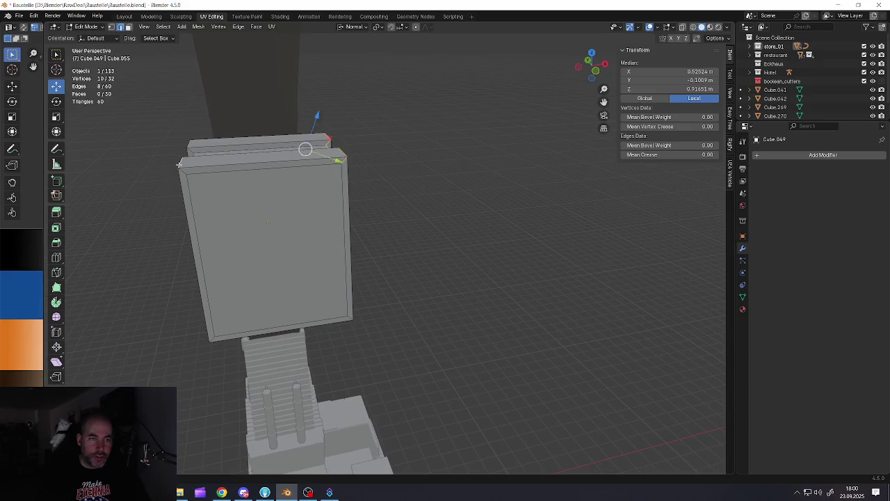
alt+shift+click(179, 164)
middle_drag(179, 164, 161, 197)
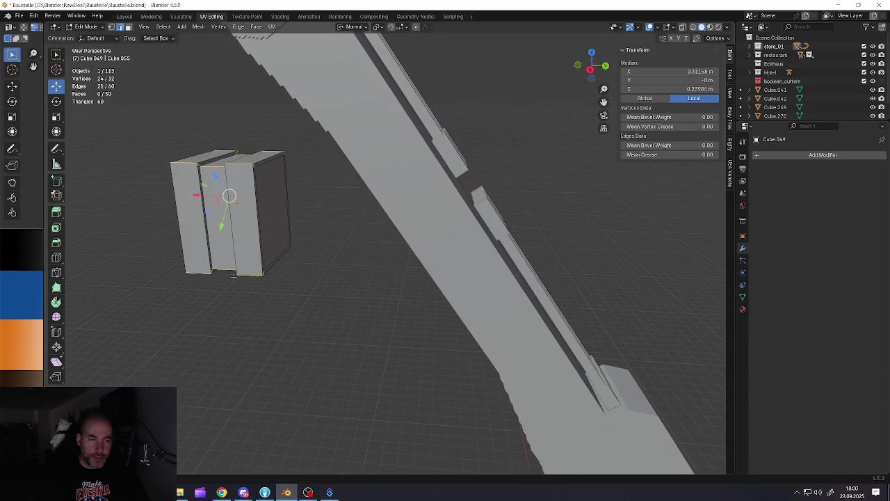
middle_drag(213, 249, 277, 251)
key(ctrl+b)
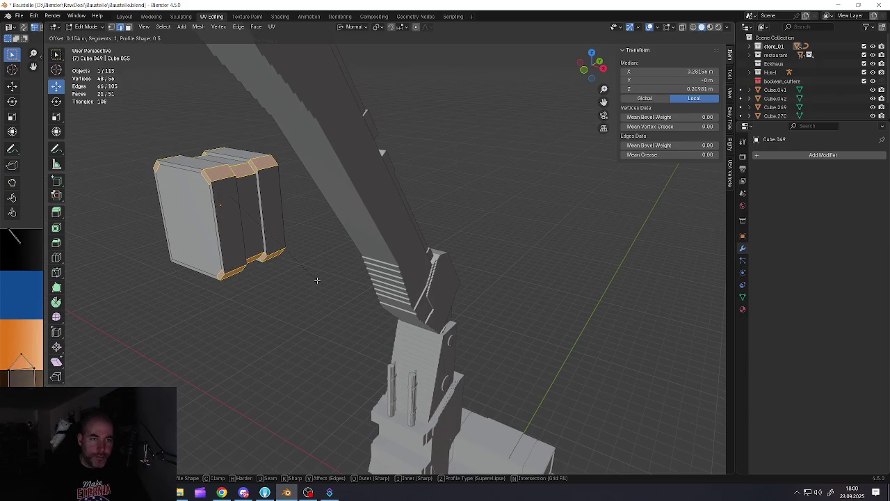
click(317, 281)
mouse_move(317, 280)
middle_down()
mouse_move(278, 222)
mouse_move(287, 214)
middle_up()
key(Tab)
Apply the collar's current transforms to its mesh
key(ctrl+a)
click(344, 254)
mouse_move(356, 229)
middle_down()
mouse_move(288, 246)
mouse_move(318, 243)
mouse_move(211, 246)
mouse_move(308, 253)
mouse_move(271, 278)
mouse_move(319, 247)
middle_up()
click(756, 156)
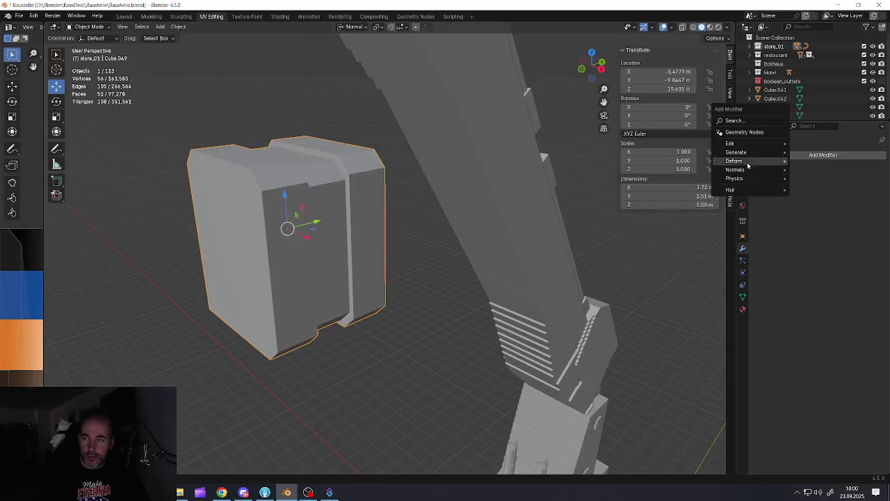
mouse_move(737, 152)
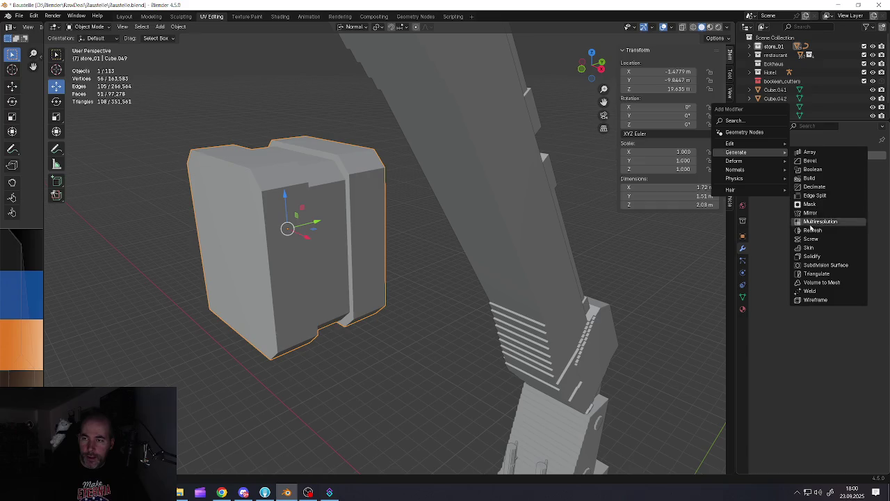
Add and apply a Blocks-mode Remesh modifier with octree depth 5
click(811, 231)
click(782, 183)
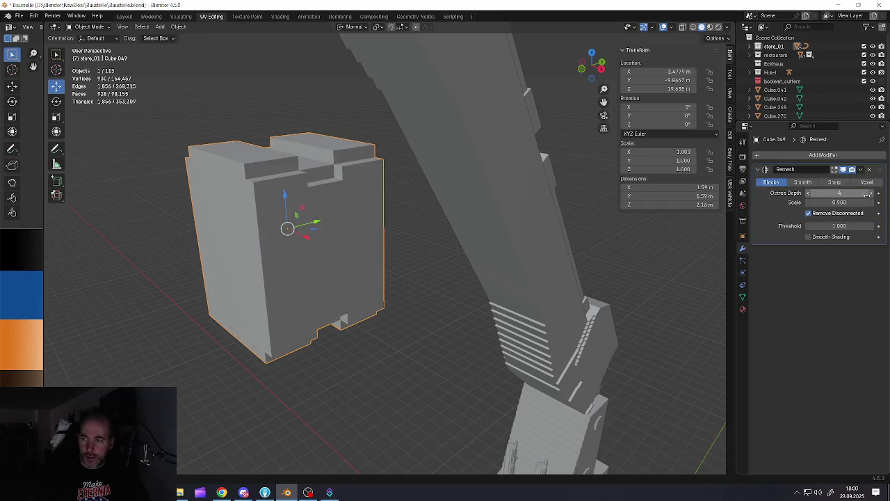
click(871, 195)
click(870, 195)
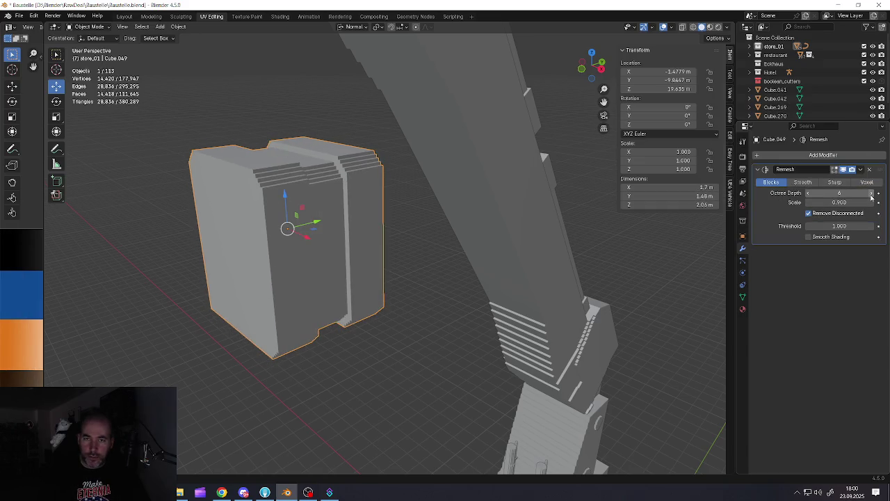
click(808, 195)
middle_drag(389, 229, 214, 227)
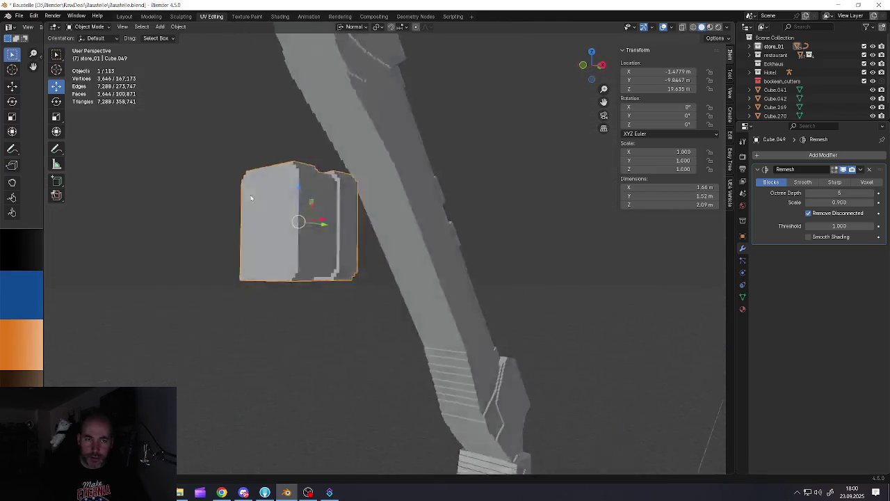
click(862, 173)
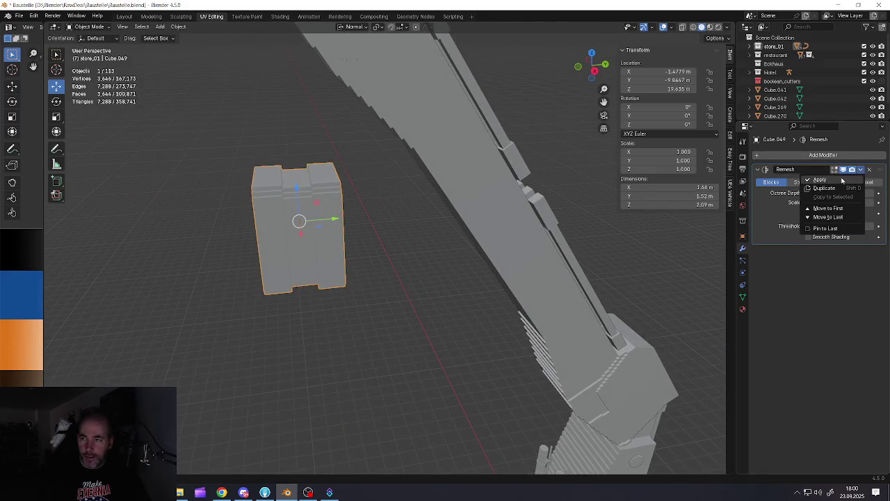
click(831, 180)
Limited-dissolve the remeshed block down to 54 faces
key(Tab)
key(x)
click(365, 226)
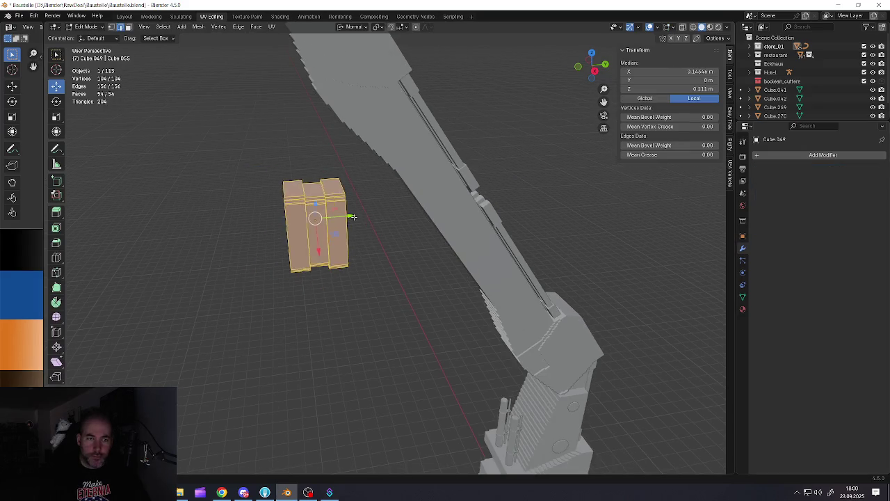
key(Tab)
Trial-place the block on the boom, tilted −55° about X and nudged along its local axis
key(g)
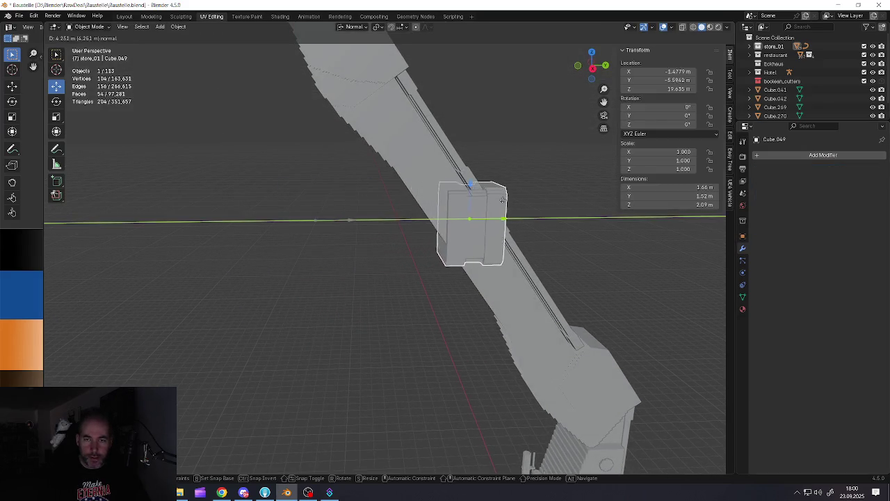
click(499, 199)
key(KP_Decimal)
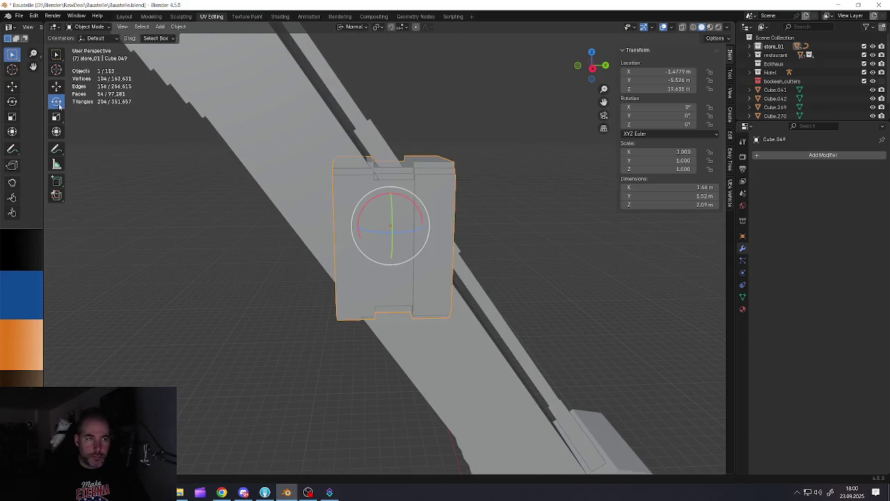
drag(410, 201, 460, 230)
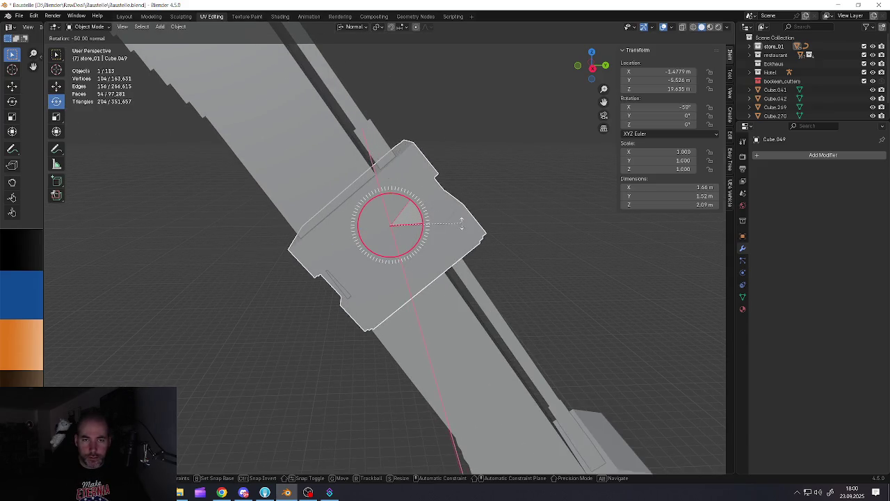
middle_drag(460, 230, 429, 209)
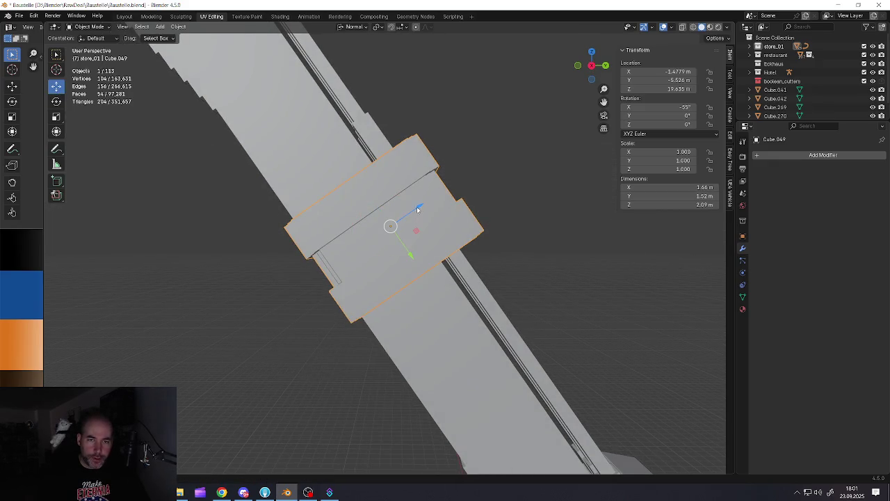
drag(419, 208, 414, 212)
mouse_move(415, 211)
middle_down()
mouse_move(465, 241)
mouse_move(548, 231)
mouse_move(435, 228)
mouse_move(397, 264)
mouse_move(351, 280)
mouse_move(302, 265)
mouse_move(308, 246)
mouse_move(338, 245)
middle_up()
middle_drag(339, 323, 583, 223)
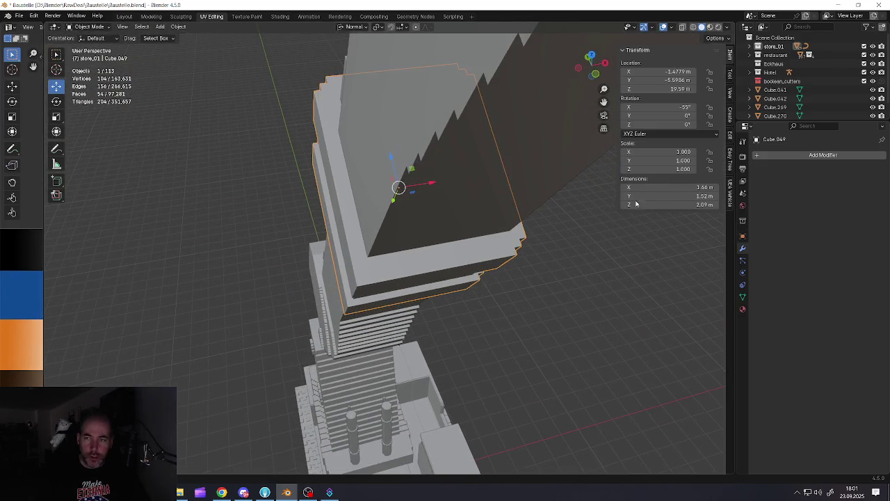
middle_drag(449, 225, 387, 231)
Undo the tilt and move, leaving the block upright at 0° rotation
key(ctrl+z)
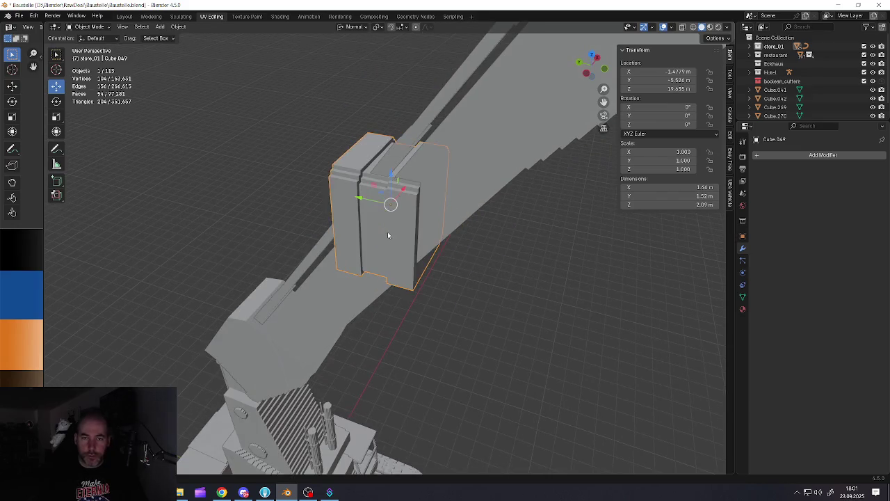
key(ctrl+z)
key(KP_Decimal)
mouse_move(420, 261)
middle_down()
mouse_move(374, 234)
mouse_move(387, 209)
mouse_move(393, 300)
mouse_move(449, 277)
mouse_move(431, 287)
middle_up()
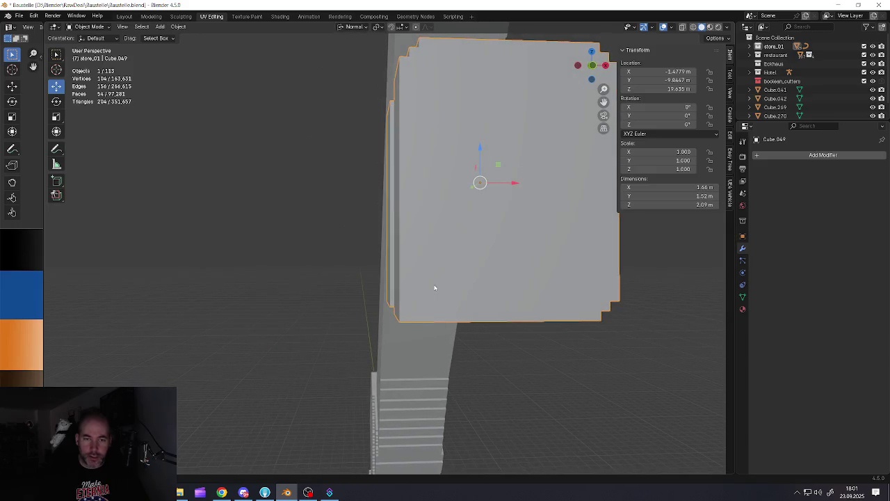
Step back to the unapplied Remesh modifier and delete it
scroll(422, 295, down, 2)
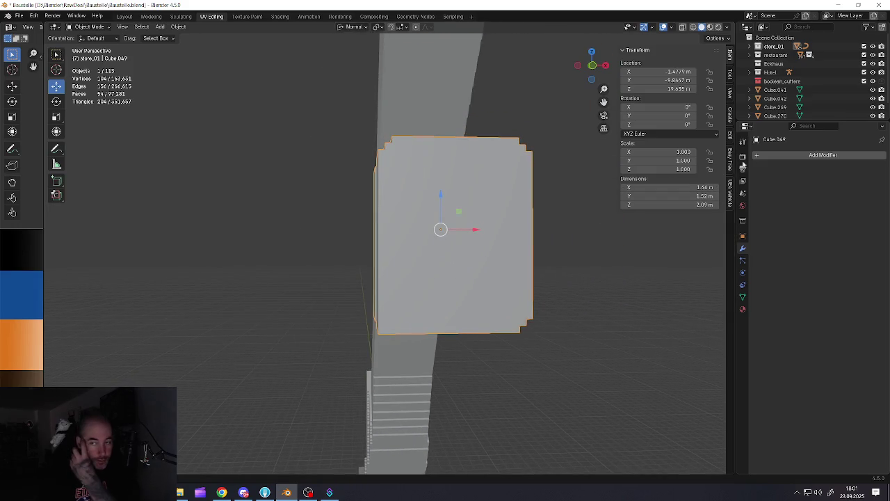
key(Tab)
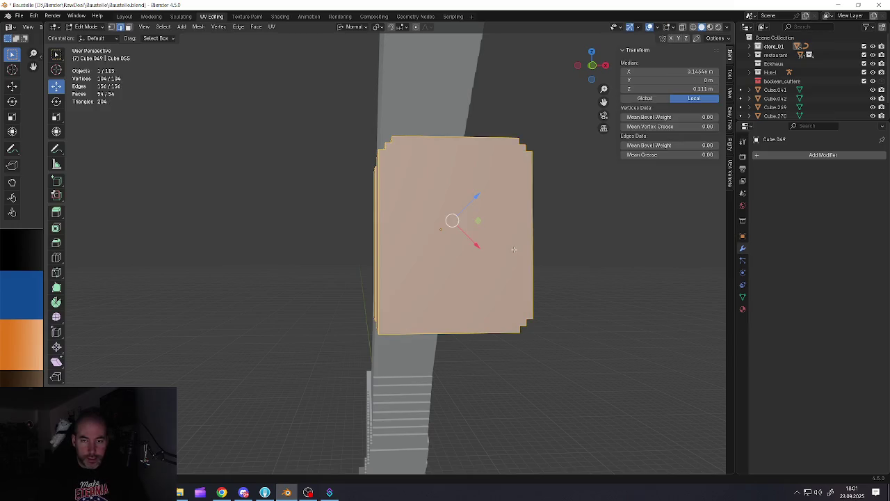
key(alt+a)
key(Tab)
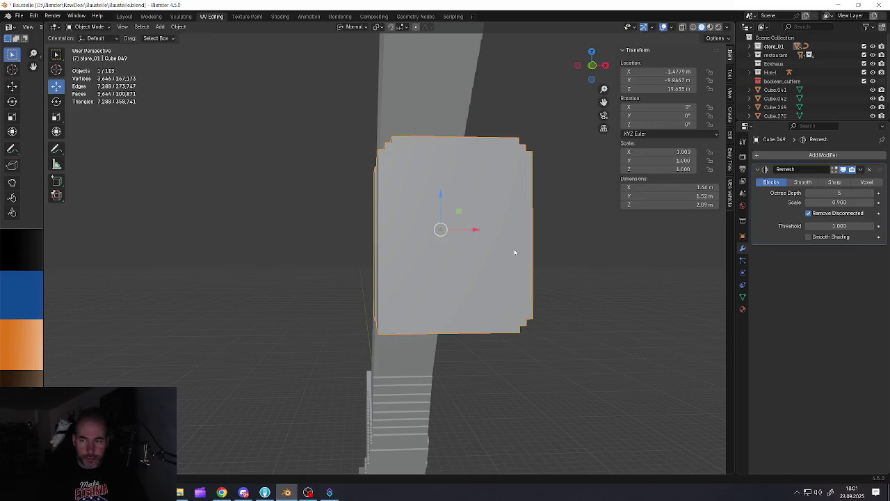
middle_drag(623, 245, 792, 217)
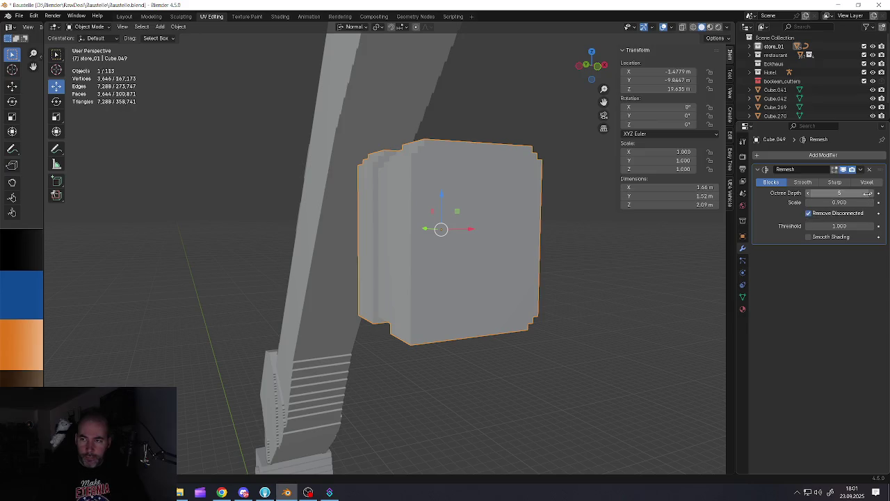
click(872, 193)
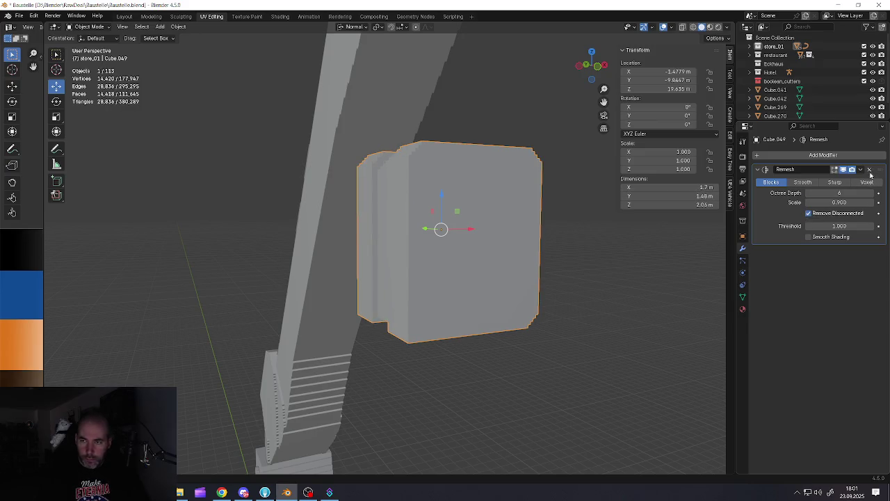
click(870, 170)
mouse_move(486, 265)
middle_down()
mouse_move(411, 324)
mouse_move(438, 326)
middle_up()
Bevel the block's bottom edge loop by 0.19 m
key(Tab)
alt+click(403, 333)
key(ctrl+b)
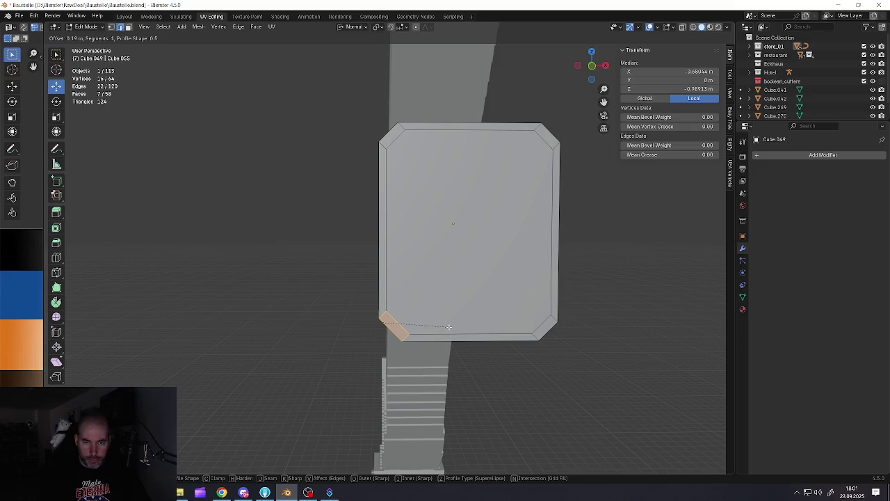
click(448, 326)
key(Tab)
middle_drag(448, 293, 501, 278)
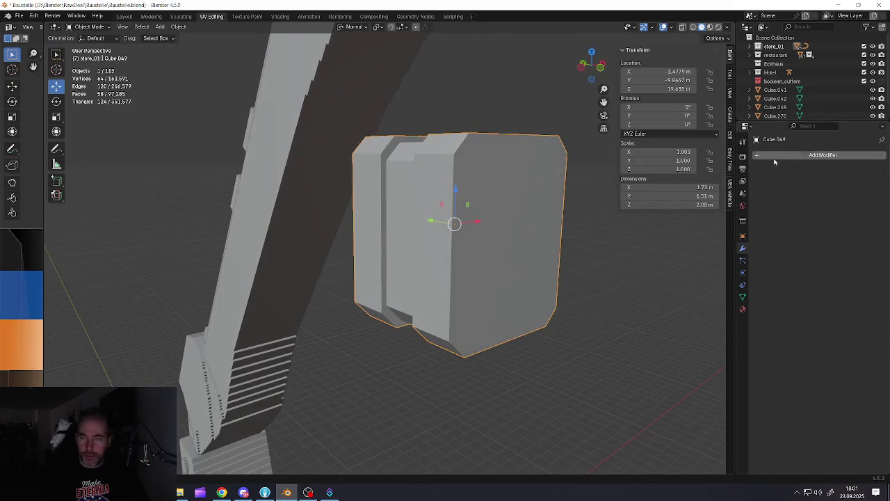
Add and apply a Blocks-mode Remesh modifier at octree depth 5
click(778, 156)
mouse_move(755, 155)
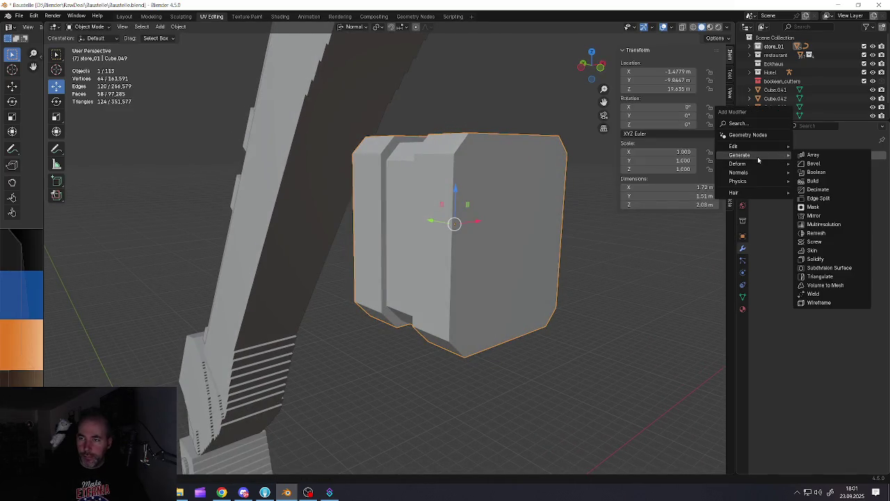
click(817, 234)
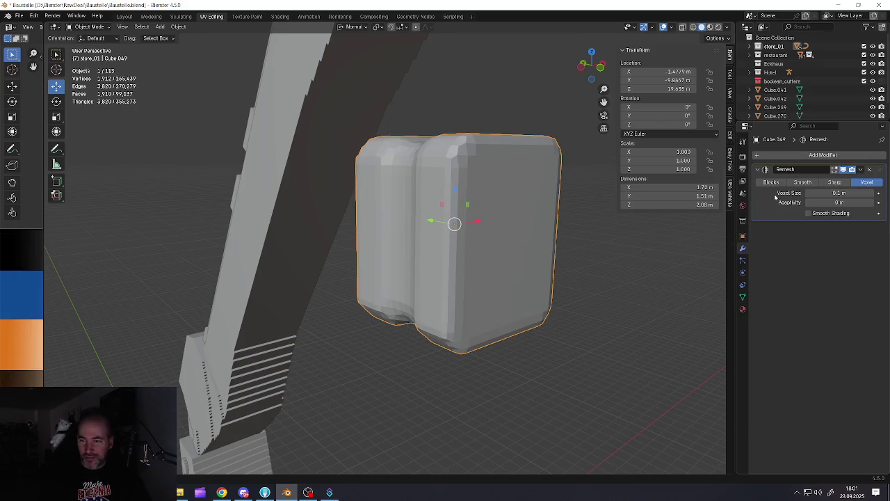
click(770, 182)
click(869, 194)
click(870, 194)
click(808, 193)
mouse_move(528, 208)
middle_down()
mouse_move(418, 207)
mouse_move(452, 251)
middle_up()
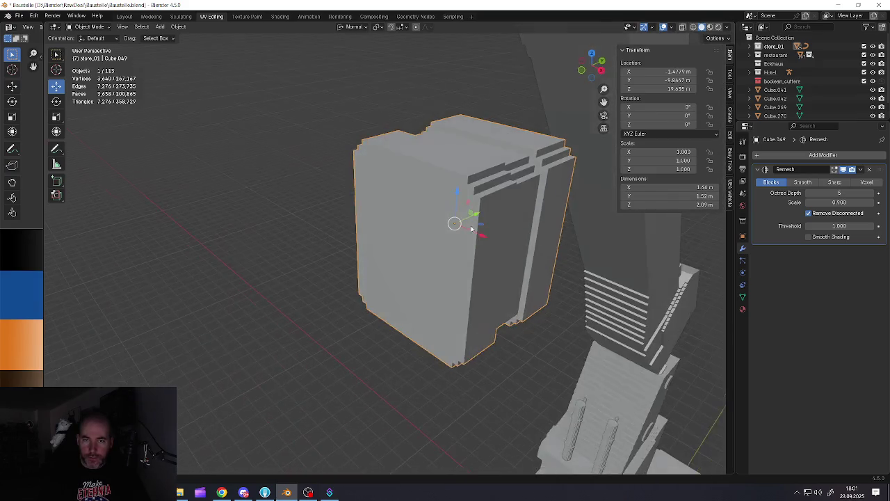
click(862, 171)
click(825, 180)
Limited-dissolve the block to 66 faces and slide it along Y to −5.9828 m
scroll(452, 229, down, 4)
middle_drag(423, 265, 388, 244)
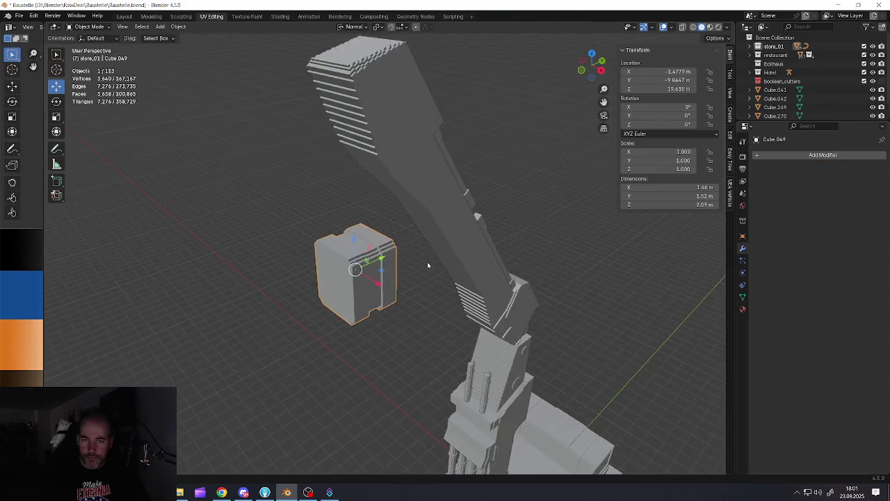
key(Tab)
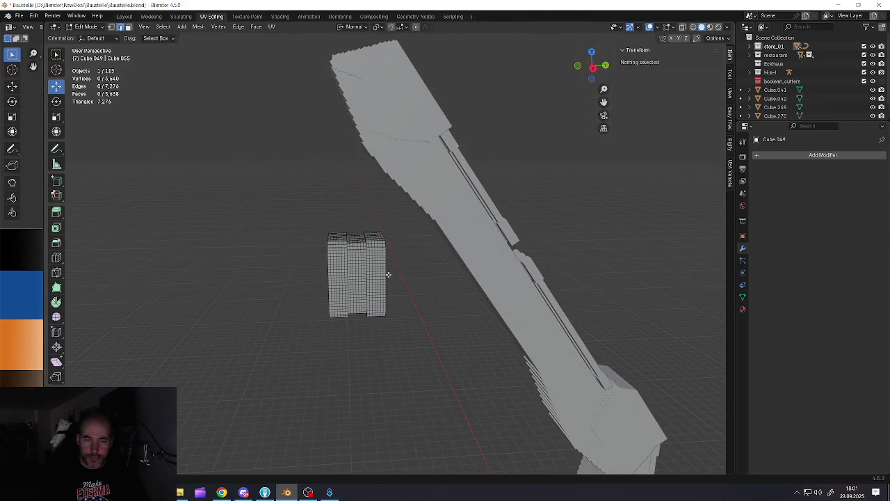
key(a)
key(x)
click(389, 276)
key(Tab)
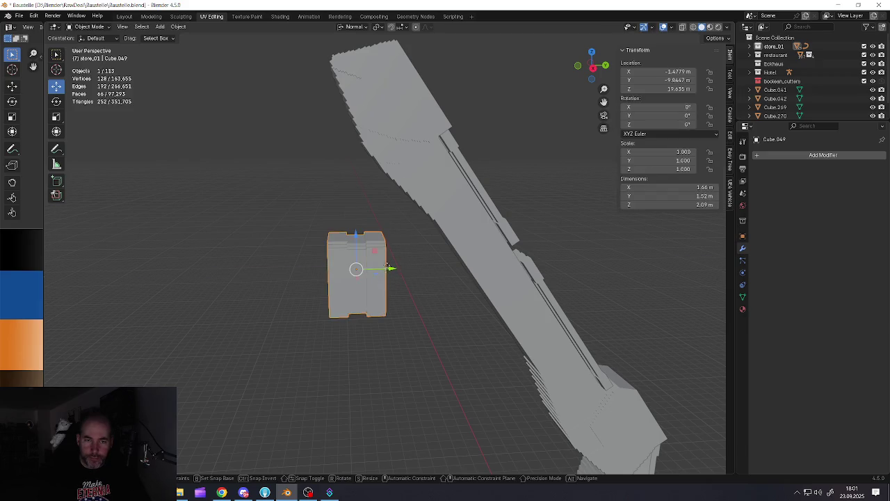
drag(387, 268, 527, 267)
key(KP_Decimal)
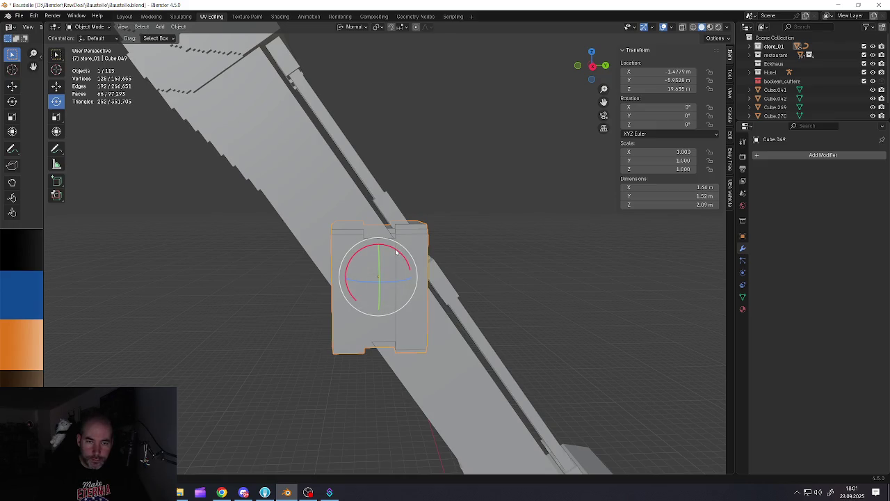
Tilt the collar −55° about X and nudge it along the boom to Y −5.7426 m, Z 19.768 m
drag(396, 252, 430, 276)
middle_drag(430, 276, 292, 222)
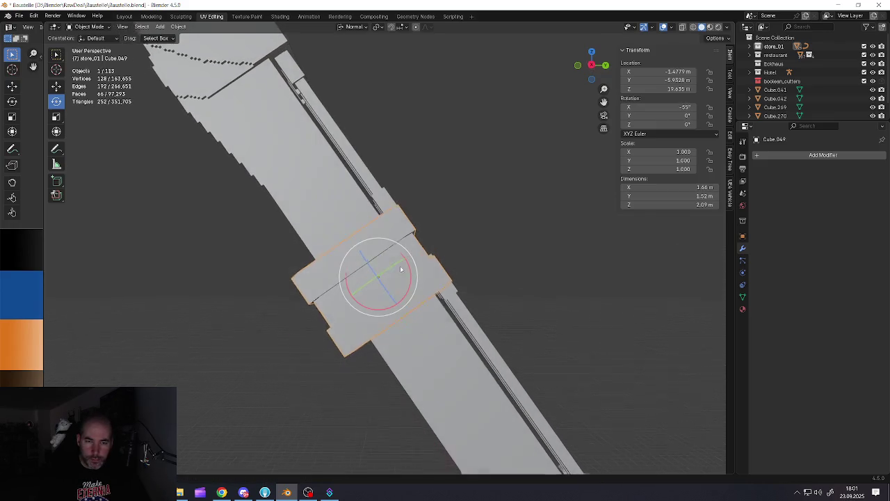
click(57, 87)
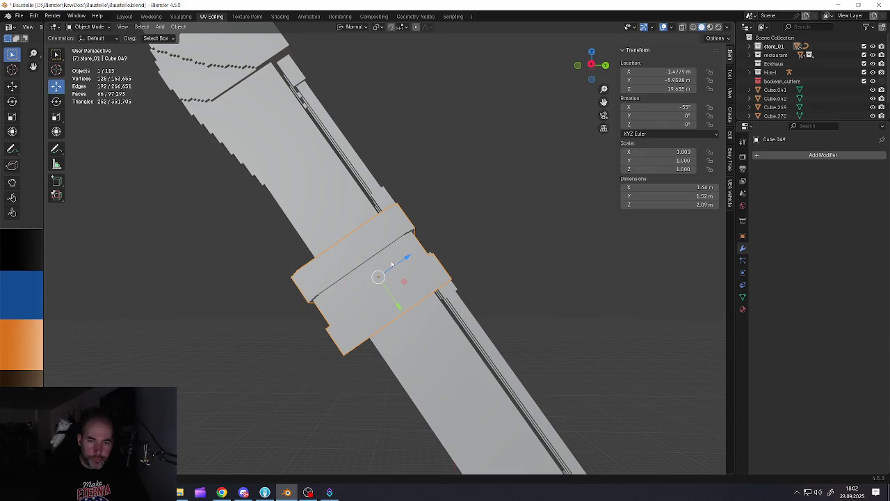
drag(390, 265, 412, 257)
middle_drag(412, 257, 433, 253)
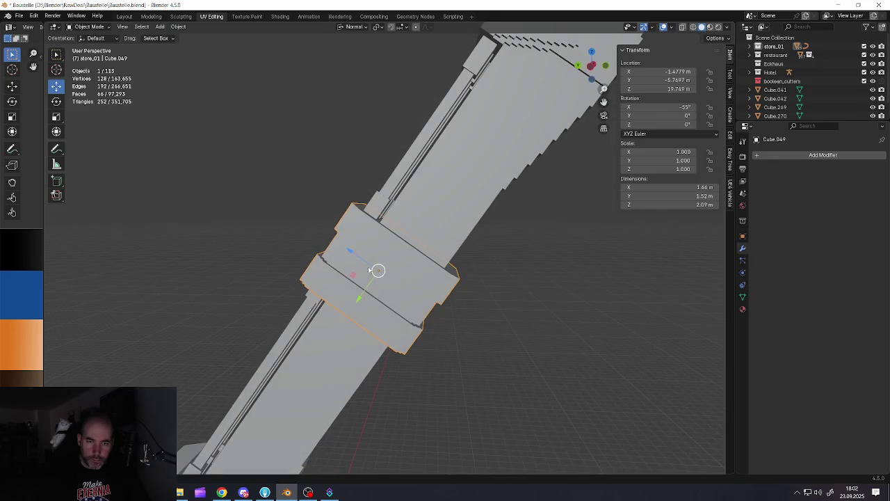
drag(355, 255, 359, 258)
middle_drag(359, 258, 395, 274)
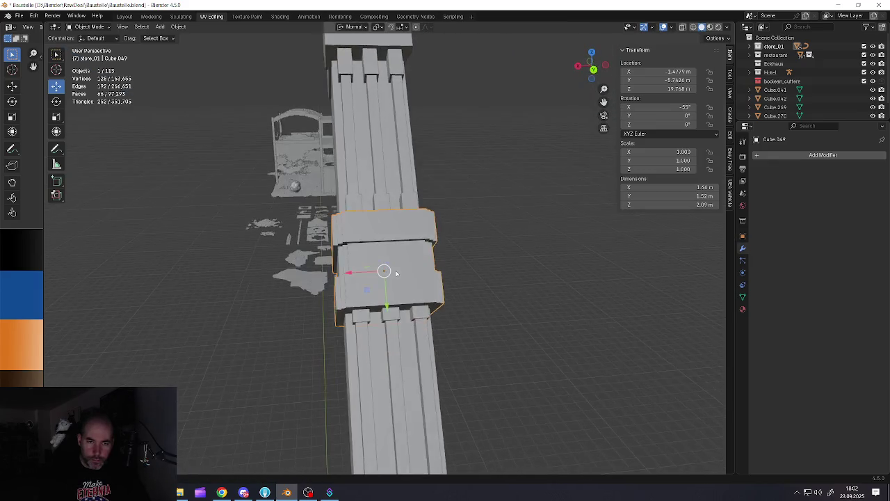
scroll(394, 274, down, 3)
mouse_move(361, 305)
middle_down()
mouse_move(443, 334)
mouse_move(385, 278)
mouse_move(353, 263)
mouse_move(375, 290)
mouse_move(432, 289)
mouse_move(443, 168)
middle_up()
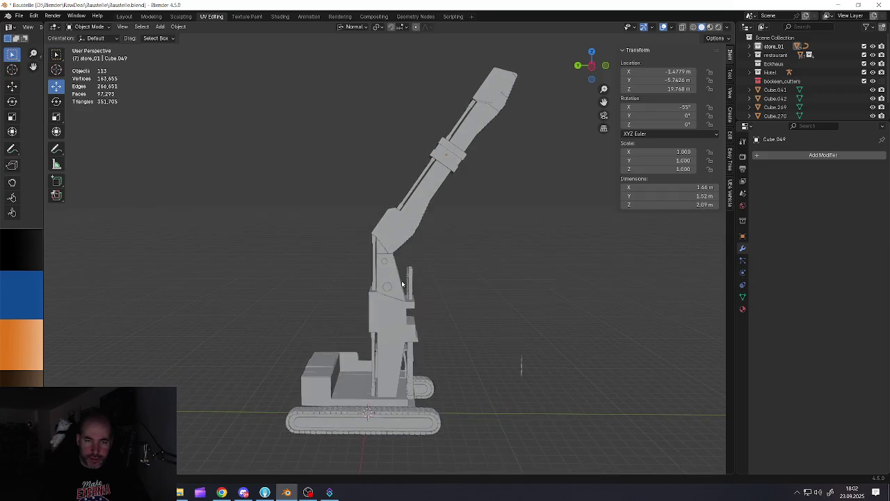
Duplicate the boom collar, rotate the copy -90° on X and lower it to the tower foot
key(shift+d)
right_click(423, 183)
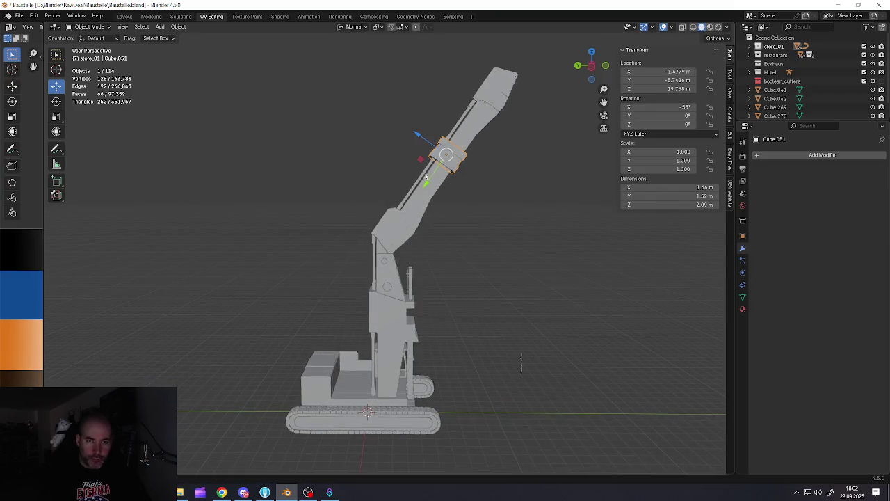
drag(428, 181, 186, 199)
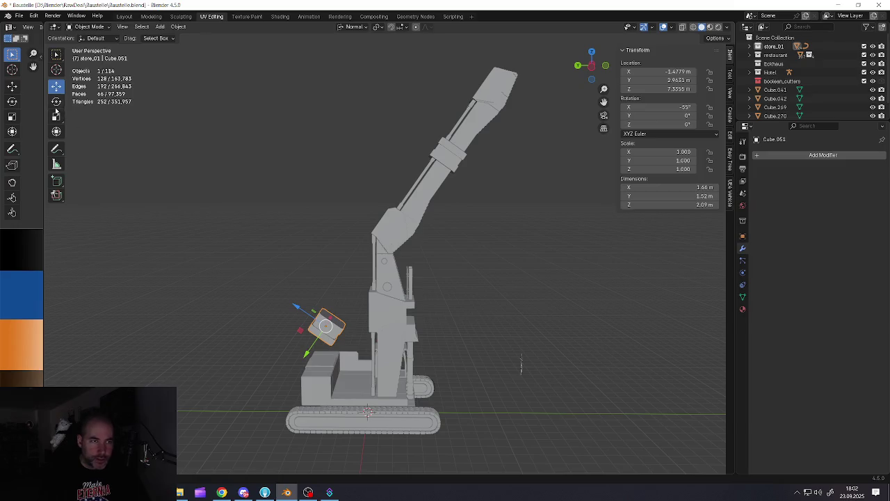
drag(355, 314, 339, 298)
middle_drag(338, 298, 336, 316)
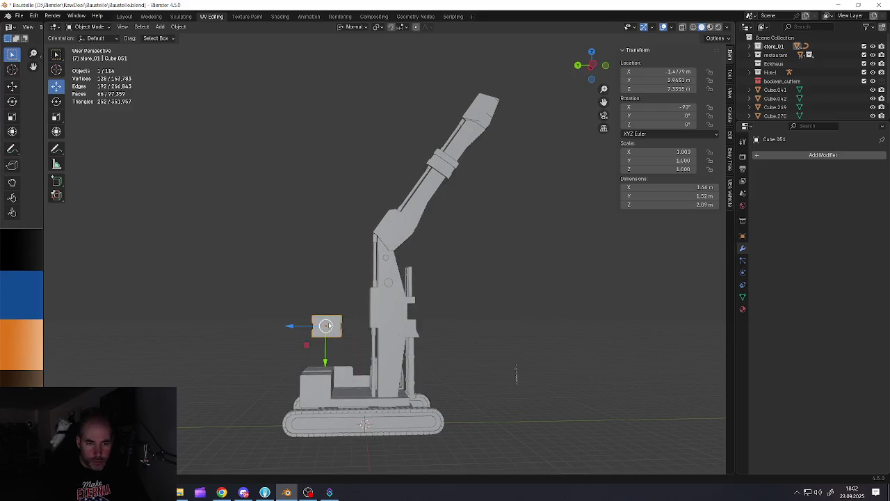
click(348, 27)
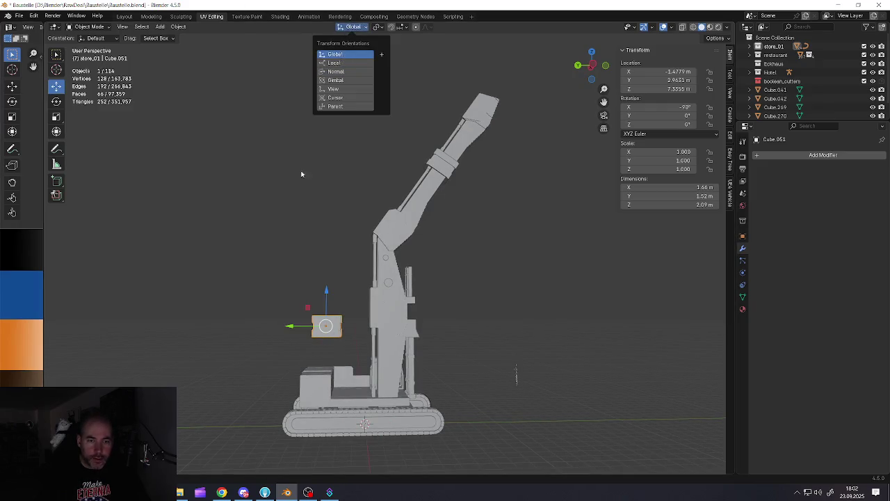
mouse_move(327, 291)
mouse_down()
mouse_move(318, 376)
mouse_move(332, 389)
mouse_up()
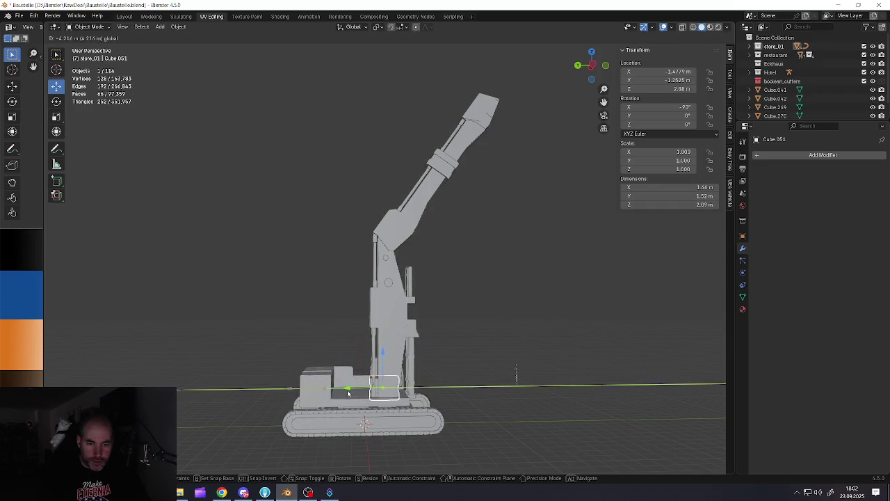
Scale the collar copy about 1.5× to 2.51 × 2.29 × 3.17 m around the tower base
scroll(348, 392, up, 5)
middle_drag(391, 402, 445, 369)
key(s)
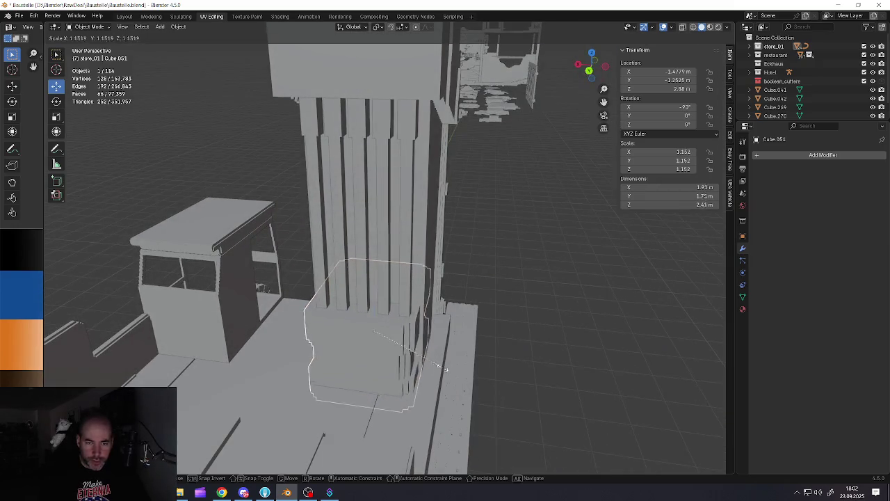
click(462, 373)
middle_drag(462, 374, 410, 310)
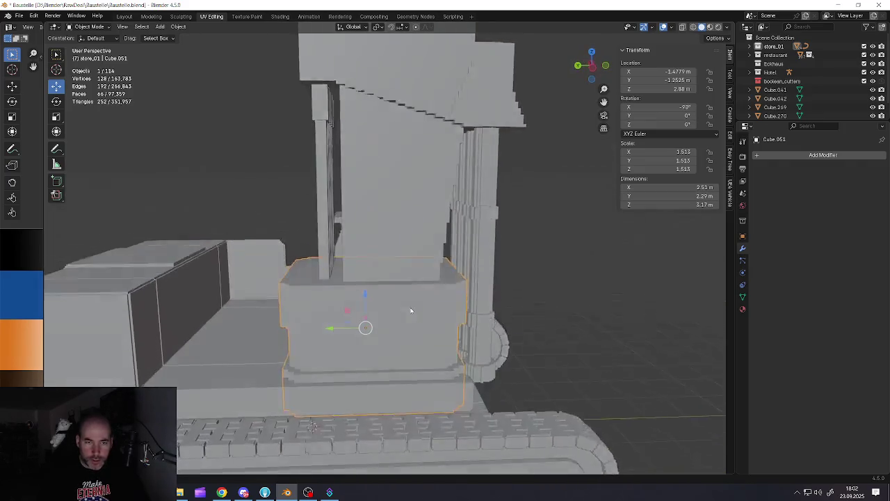
Select the tower column and box-select the arm assembly parts
scroll(410, 311, down, 2)
scroll(407, 304, down, 3)
scroll(403, 294, down, 2)
scroll(393, 275, down, 2)
click(391, 267)
scroll(391, 266, down, 3)
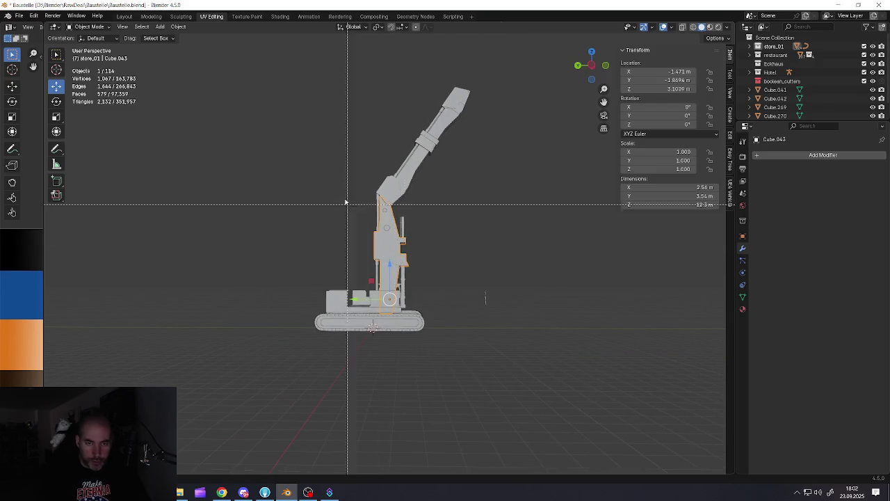
drag(318, 61, 512, 279)
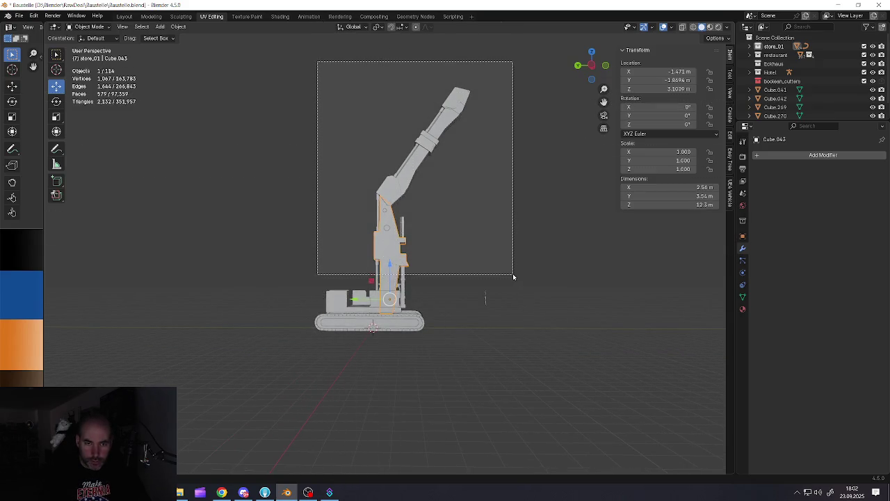
Select all 14 arm objects and raise the assembly straight up along Z
middle_drag(354, 236, 421, 332)
key(g)
key(Escape)
scroll(405, 137, up, 4)
mouse_move(418, 148)
mouse_down()
mouse_move(419, 105)
mouse_move(419, 122)
mouse_up()
middle_drag(419, 122, 352, 223)
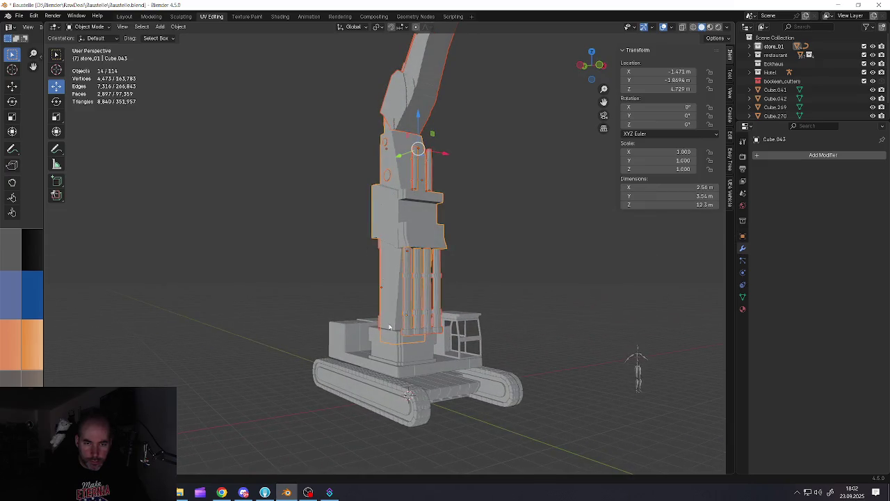
middle_drag(388, 323, 450, 324)
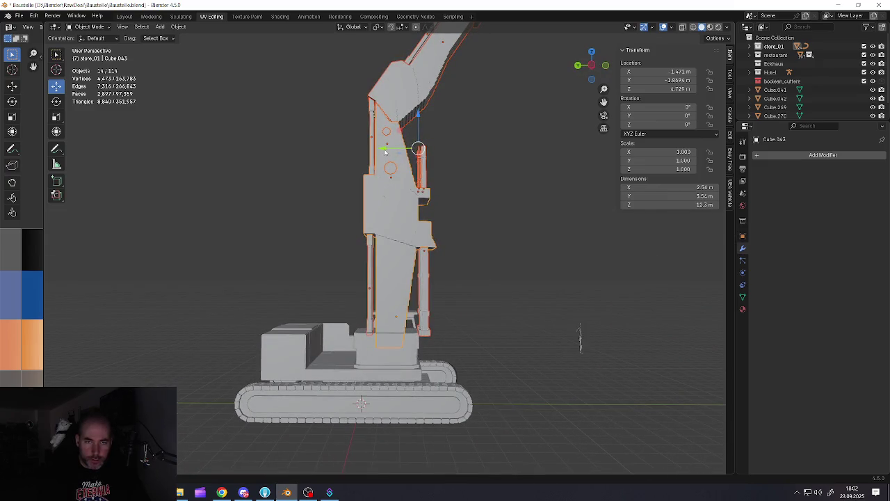
Shift the arm assembly along Y to −0.989 m so the tower sits over the collar
drag(384, 148, 366, 150)
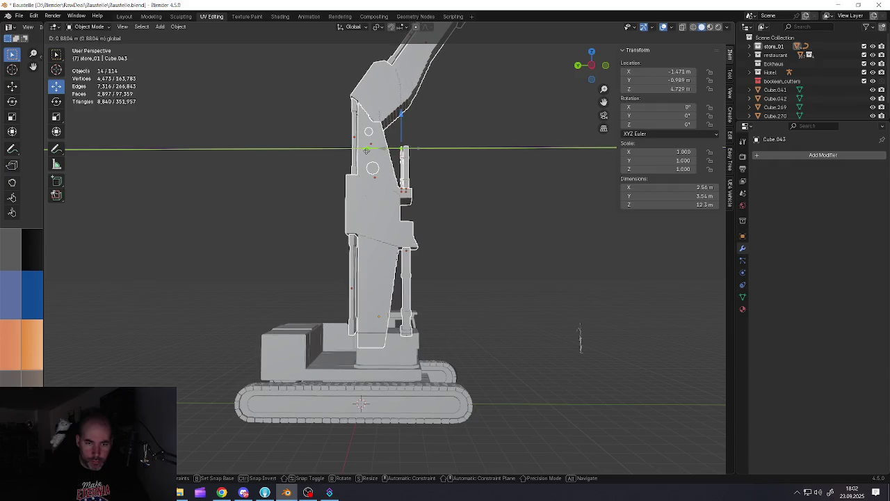
scroll(367, 150, up, 4)
middle_drag(367, 151, 369, 311)
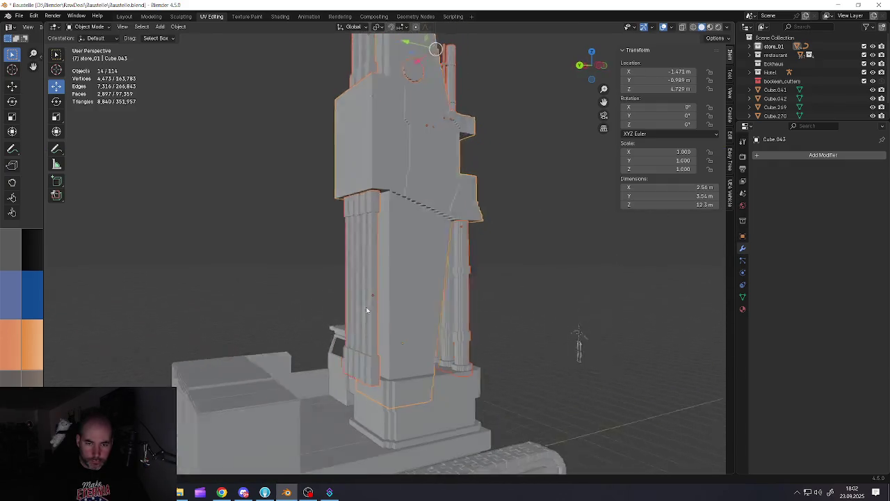
scroll(369, 310, up, 3)
scroll(390, 395, up, 2)
Select the base collar Cube.051 and enter Edit Mode on its mesh
click(364, 412)
mouse_move(368, 425)
shift+middle_down()
mouse_move(368, 330)
mouse_move(359, 321)
mouse_move(340, 375)
shift+middle_up()
key(Tab)
click(340, 376)
In face select mode with X-ray, select the collar's whole left column
key(3)
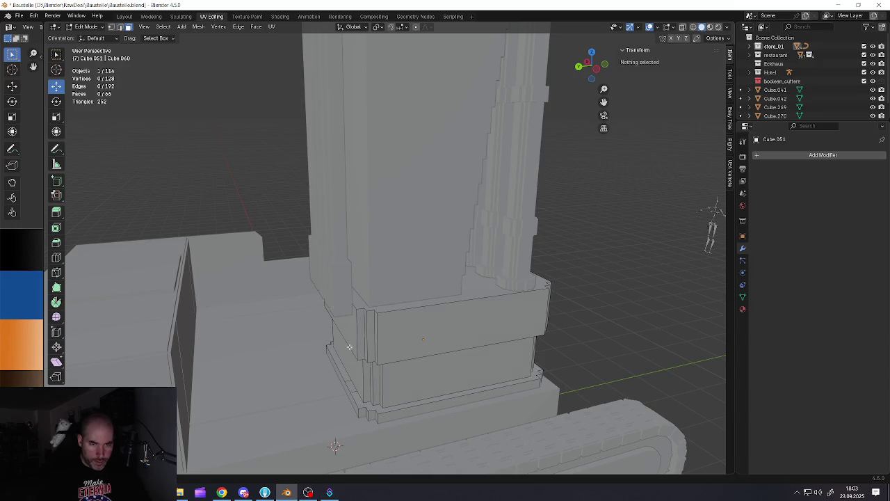
click(351, 342)
ctrl+click(340, 376)
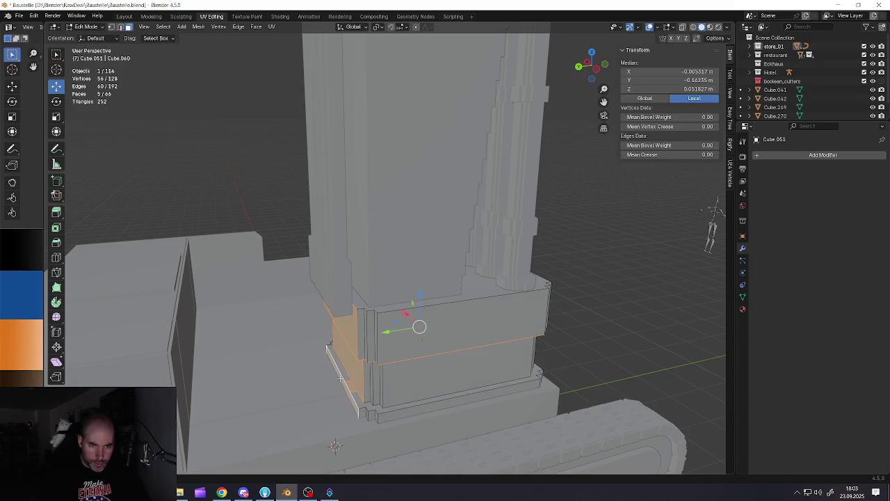
click(340, 378)
click(346, 363)
shift+click(348, 363)
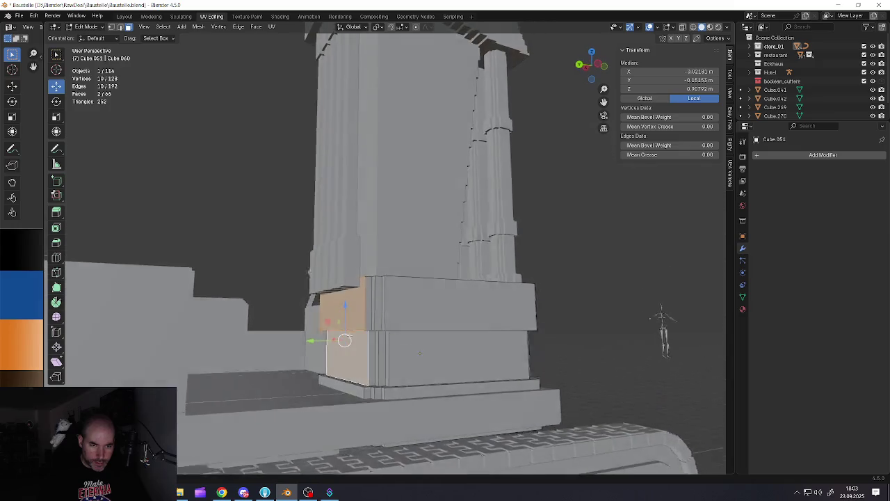
middle_drag(347, 363, 350, 340)
shift+click(355, 316)
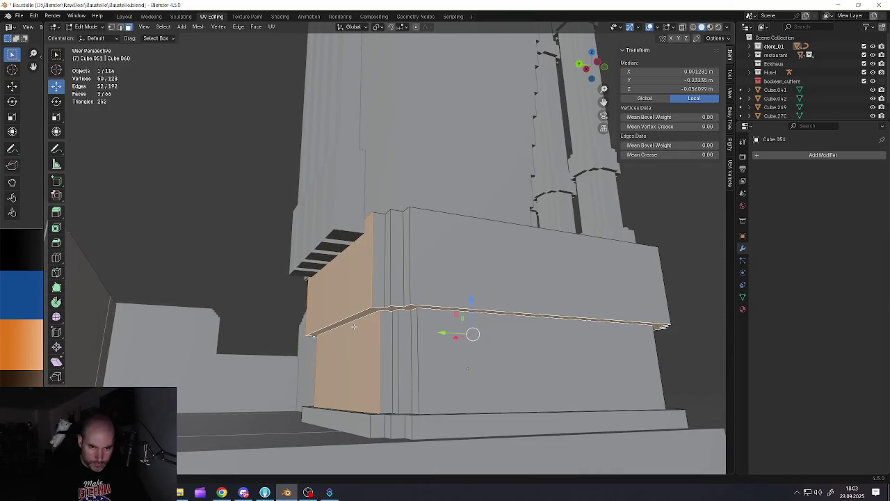
shift+click(354, 318)
middle_drag(370, 317, 352, 341)
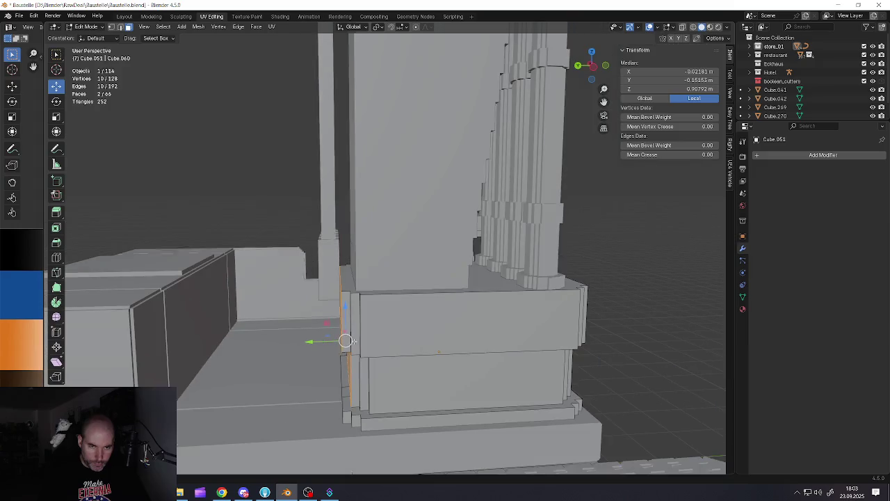
click(388, 281)
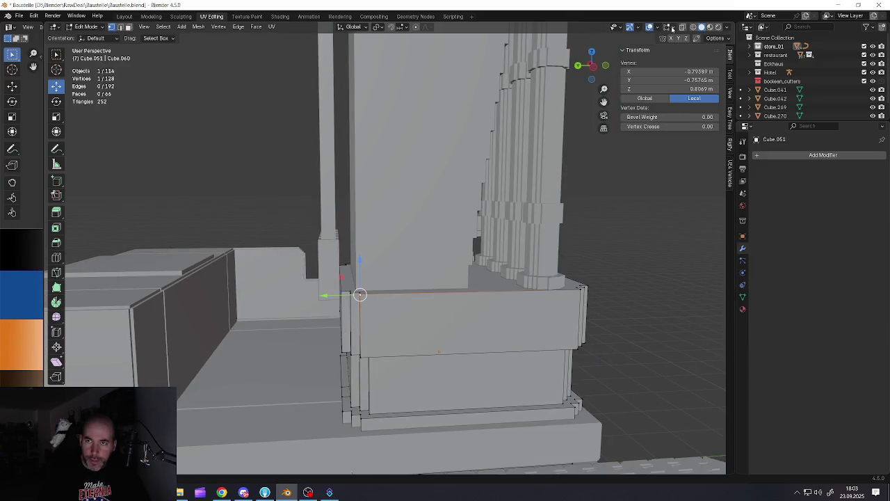
click(683, 27)
scroll(360, 293, down, 3)
shift+middle_drag(377, 292, 368, 282)
drag(318, 209, 409, 369)
Push the collar's left column outward along Y
click(671, 27)
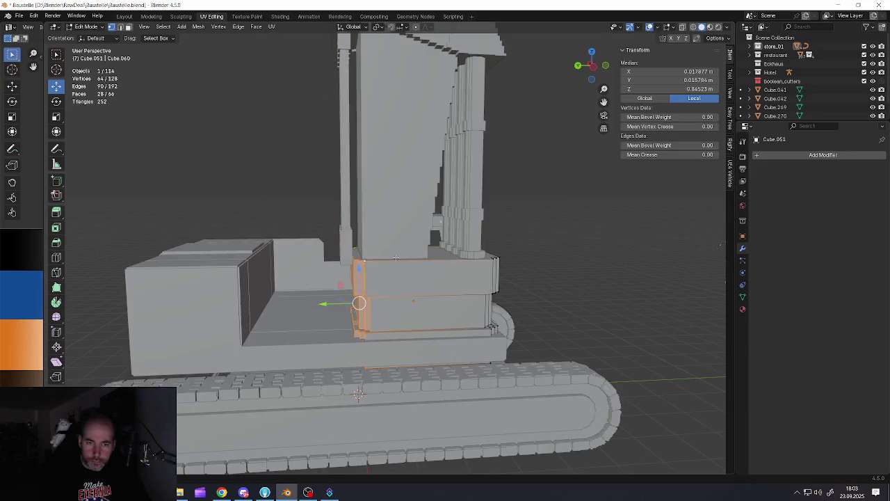
scroll(366, 284, up, 4)
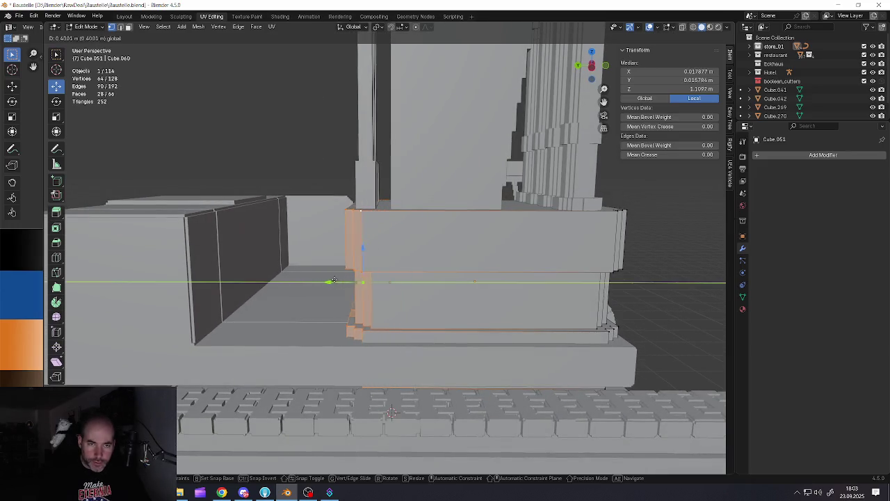
drag(367, 283, 318, 282)
scroll(317, 282, down, 3)
mouse_move(327, 289)
middle_down()
mouse_move(367, 299)
mouse_move(362, 310)
mouse_move(389, 389)
middle_up()
scroll(362, 309, up, 4)
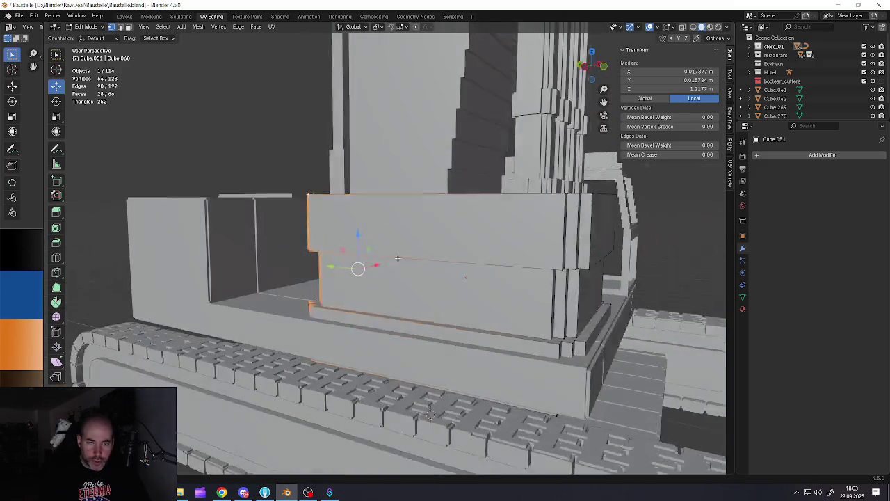
Scale the whole collar mesh down on Z to flatten it, then leave Edit Mode
key(a)
key(s)
key(z)
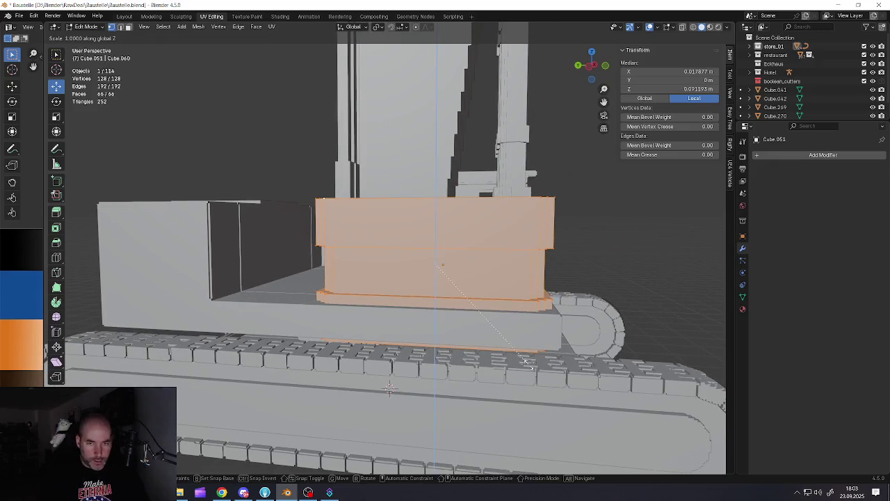
click(485, 325)
key(Tab)
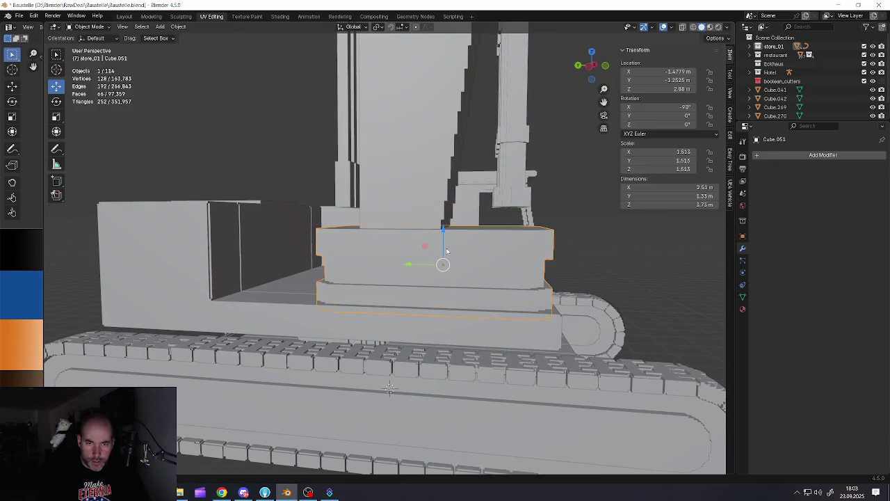
Nudge the base collar vertically on Z so it sits at 2.9663 m
key(g)
key(z)
click(444, 231)
mouse_move(443, 231)
middle_down()
mouse_move(388, 241)
mouse_move(359, 264)
middle_up()
scroll(388, 241, down, 4)
scroll(488, 258, up, 5)
Lower the piston cylinder bottoms toward the collar in Edit Mode
click(480, 231)
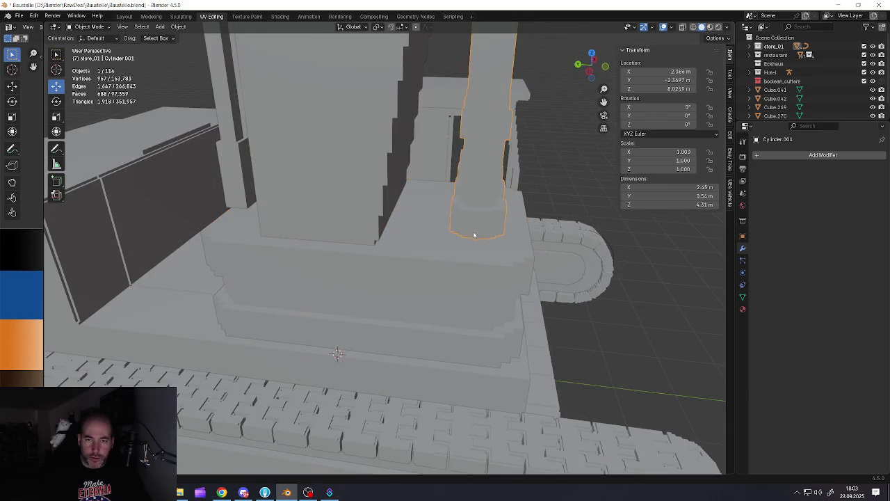
key(Tab)
scroll(480, 232, up, 3)
middle_drag(480, 233, 477, 168)
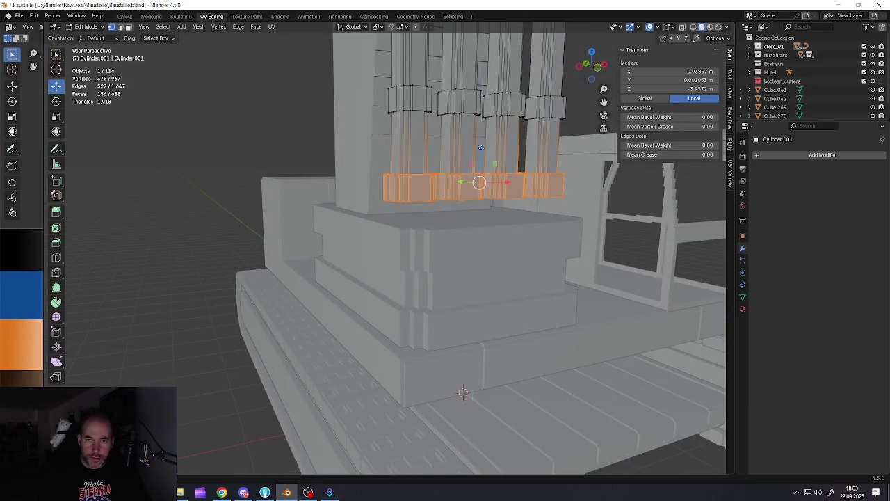
drag(481, 147, 479, 171)
click(479, 172)
middle_drag(480, 172, 417, 209)
key(Tab)
In the arrayed rod block, select the linked strut piece and lower it
click(280, 202)
key(Tab)
middle_drag(232, 203, 265, 205)
click(269, 206)
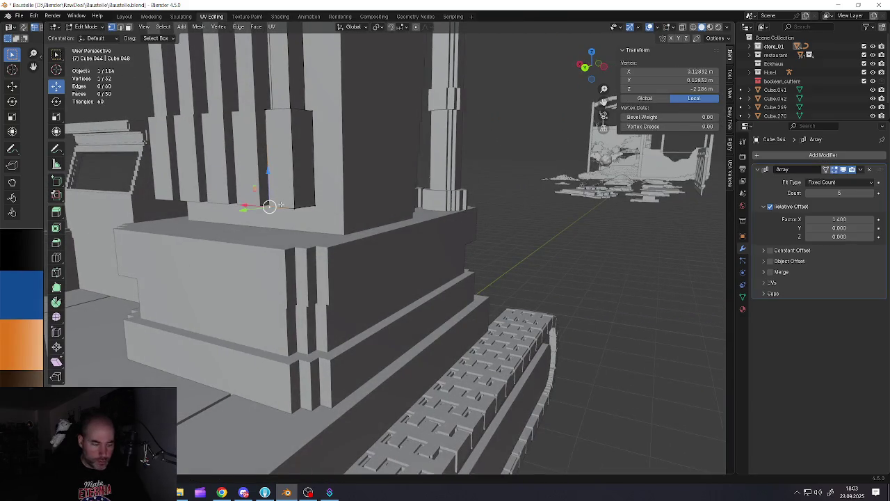
click(682, 28)
key(ctrl+l)
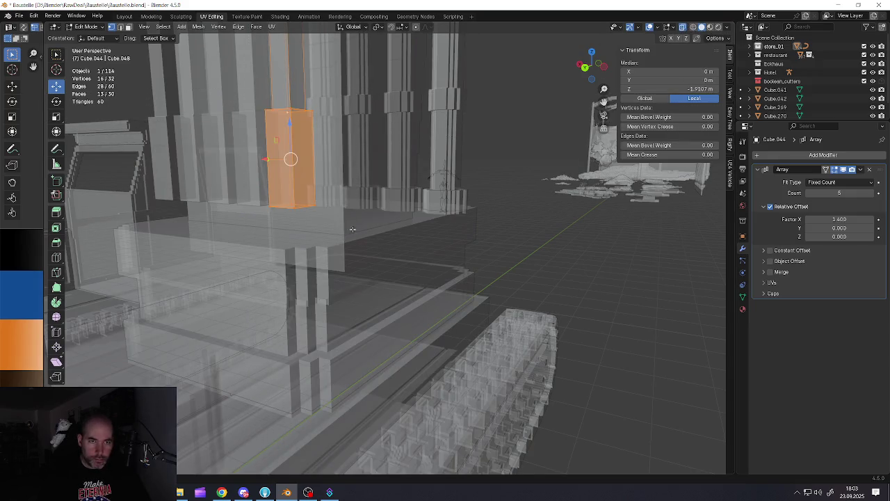
drag(283, 126, 300, 165)
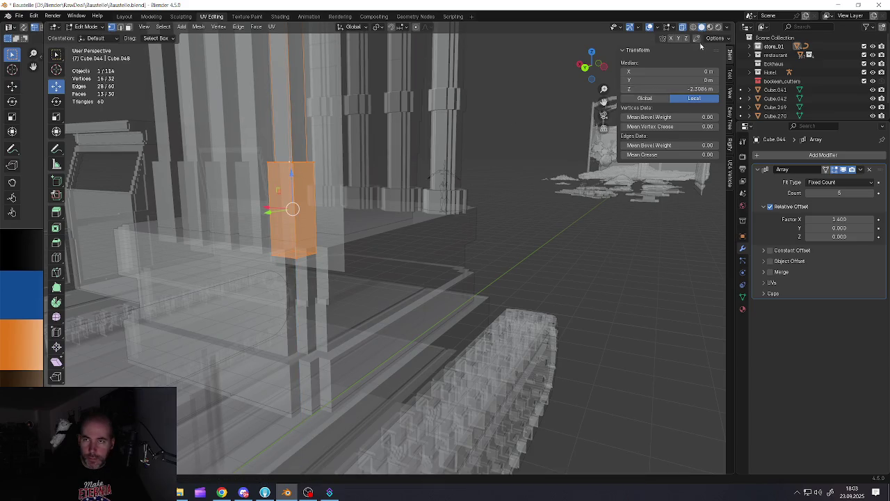
key(alt+z)
Raise the strut piece onto the base collar and return to Object Mode
shift+middle_drag(420, 147, 487, 153)
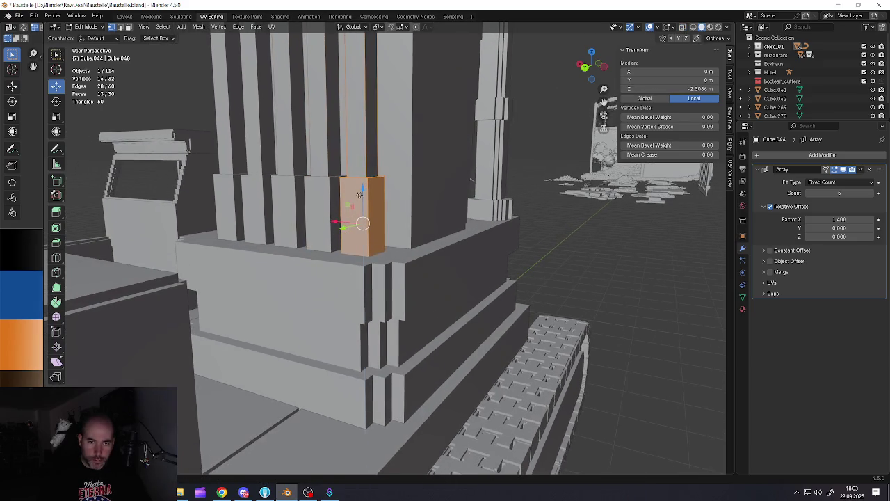
drag(362, 197, 361, 185)
scroll(361, 185, down, 5)
mouse_move(361, 186)
middle_down()
mouse_move(382, 287)
mouse_move(376, 295)
mouse_move(302, 282)
mouse_move(446, 283)
mouse_move(429, 290)
mouse_move(493, 316)
mouse_move(417, 309)
middle_up()
scroll(382, 287, down, 3)
key(Tab)
scroll(376, 295, up, 2)
scroll(372, 299, down, 4)
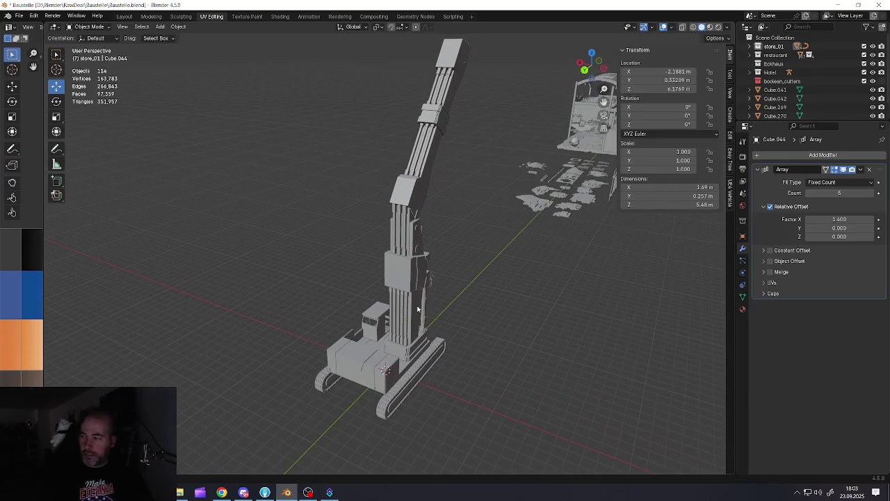
Select the collar block under the boom, try lowering it, then undo the move
scroll(425, 310, up, 4)
mouse_move(431, 311)
middle_down()
mouse_move(378, 294)
mouse_move(404, 254)
middle_up()
scroll(406, 251, down, 2)
scroll(404, 233, down, 3)
mouse_move(402, 216)
middle_down()
mouse_move(387, 306)
mouse_move(411, 291)
mouse_move(379, 262)
mouse_move(344, 265)
mouse_move(361, 265)
mouse_move(355, 317)
mouse_move(379, 306)
middle_up()
scroll(356, 316, up, 2)
scroll(375, 304, up, 4)
click(379, 310)
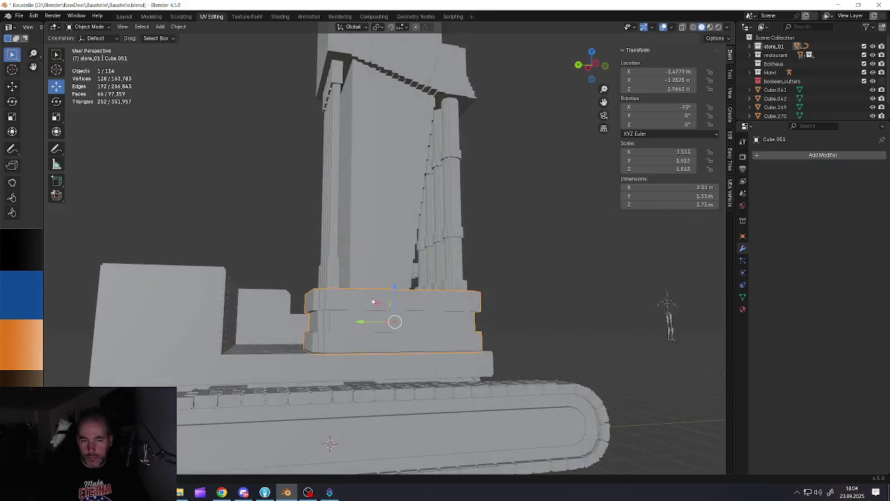
drag(399, 295, 391, 326)
mouse_move(390, 326)
middle_down()
mouse_move(376, 322)
mouse_move(383, 328)
middle_up()
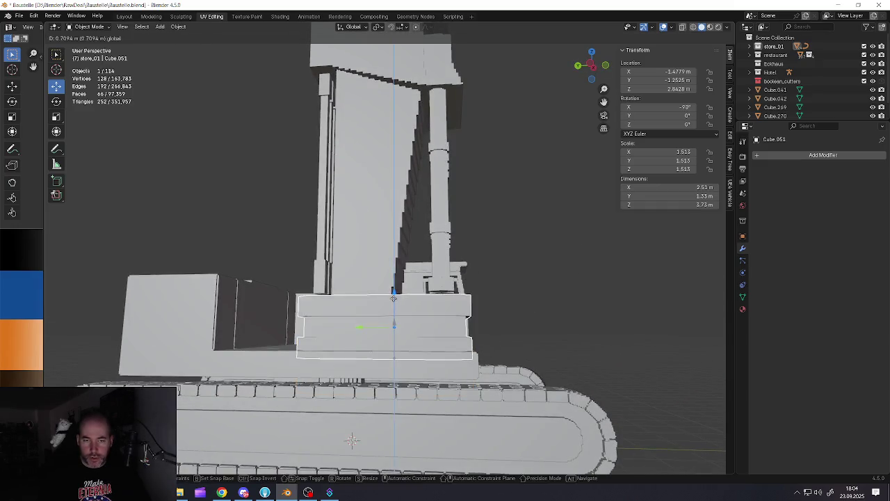
key(ctrl+z)
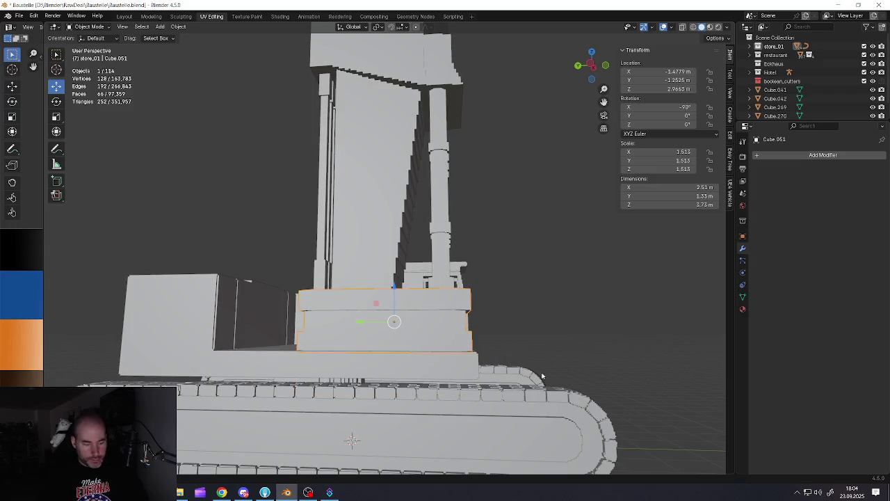
Flatten the collar block on Z to 0.923 m and lower it to Z 2.7247 m
key(s)
key(z)
click(532, 365)
middle_drag(532, 366, 393, 316)
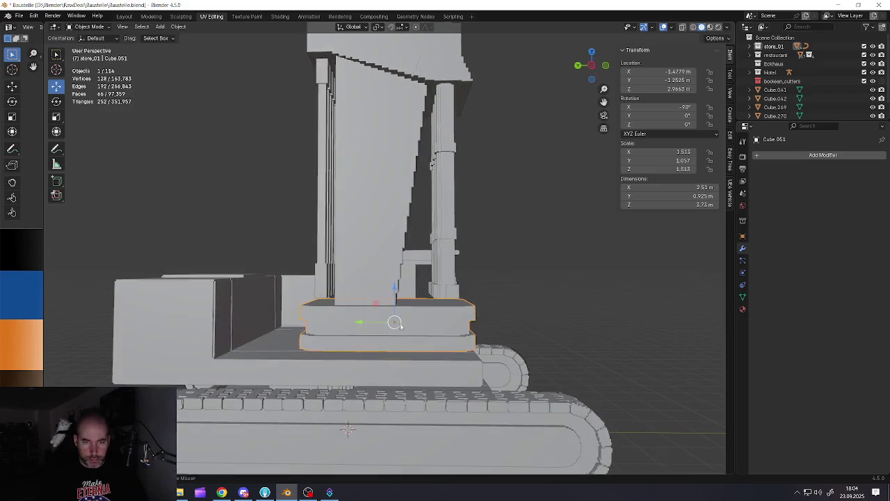
drag(394, 295, 394, 306)
mouse_move(394, 306)
middle_down()
mouse_move(347, 317)
mouse_move(386, 311)
mouse_move(363, 313)
mouse_move(362, 323)
middle_up()
scroll(347, 317, down, 5)
scroll(386, 311, up, 4)
click(363, 312)
scroll(371, 314, up, 3)
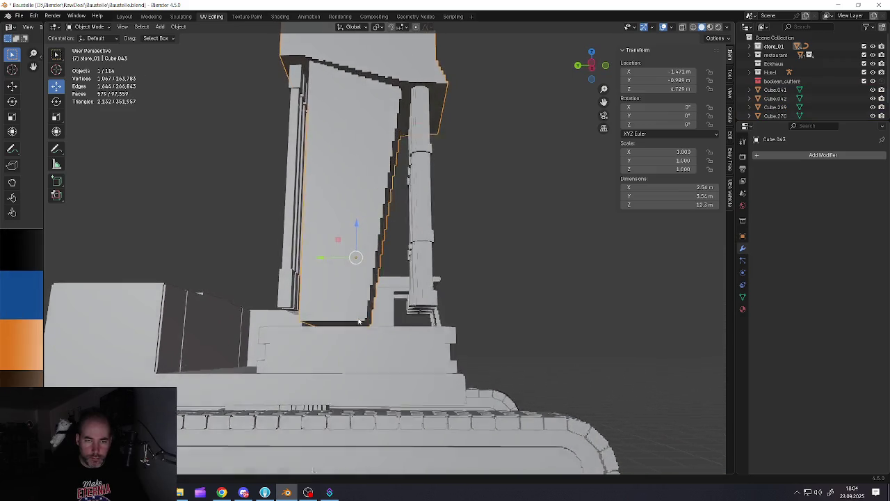
Lower the boom wall's bottom edge in edge-select mode
key(Tab)
key(Tab)
key(Tab)
key(2)
alt+click(338, 323)
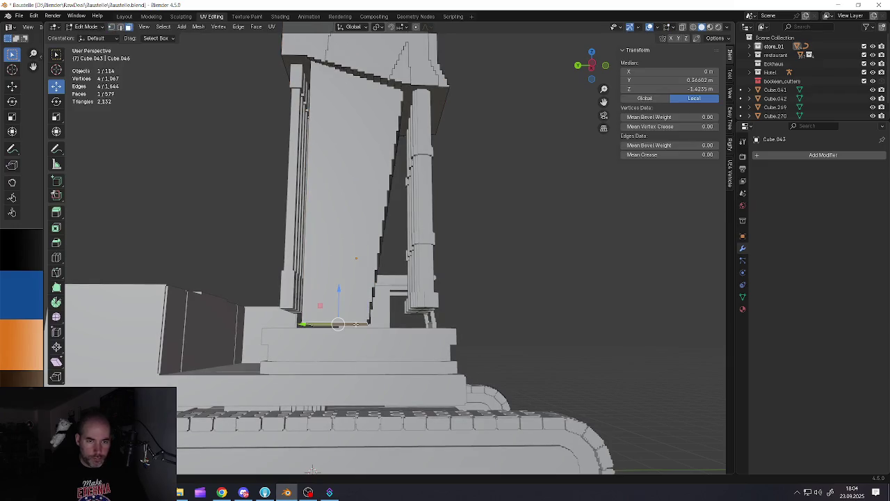
key(g)
click(338, 320)
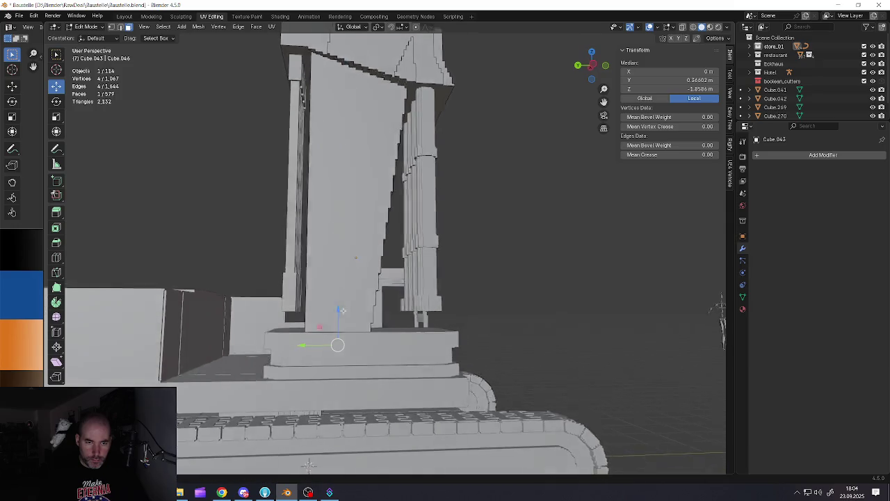
middle_drag(338, 320, 313, 320)
scroll(301, 320, up, 3)
key(Tab)
Lower the arrayed strut's bottom face along Z
click(288, 300)
key(Tab)
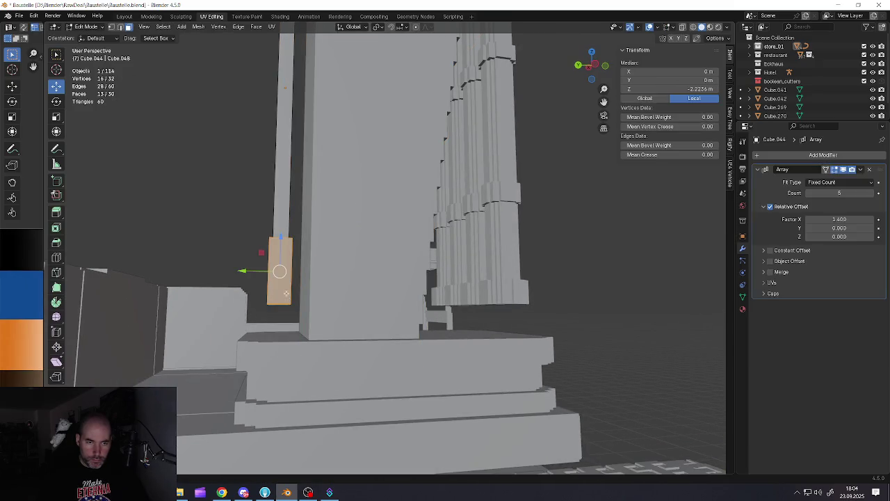
key(g)
key(z)
click(281, 285)
key(Tab)
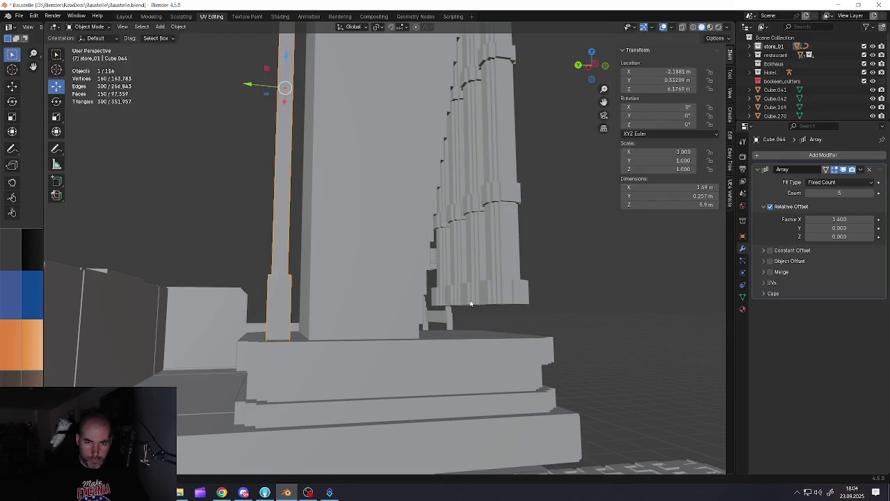
Lower the piston columns' bottom ring along Z toward the collar
click(472, 293)
key(Tab)
key(g)
key(z)
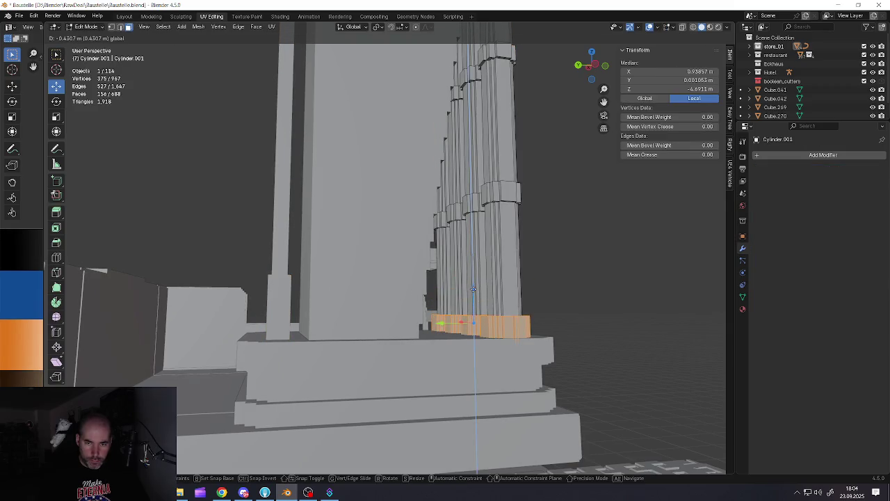
click(472, 290)
middle_drag(472, 290, 414, 383)
middle_drag(422, 331, 477, 372)
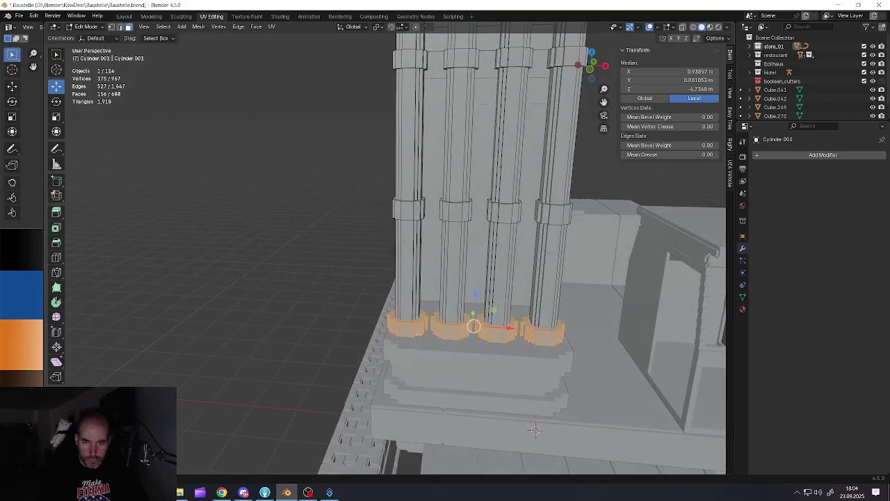
key(Tab)
Scale all piston geometry slightly smaller and move it down along Z
click(473, 360)
mouse_move(470, 357)
middle_down()
mouse_move(476, 301)
mouse_move(492, 349)
middle_up()
click(475, 301)
key(Tab)
key(a)
scroll(491, 349, down, 5)
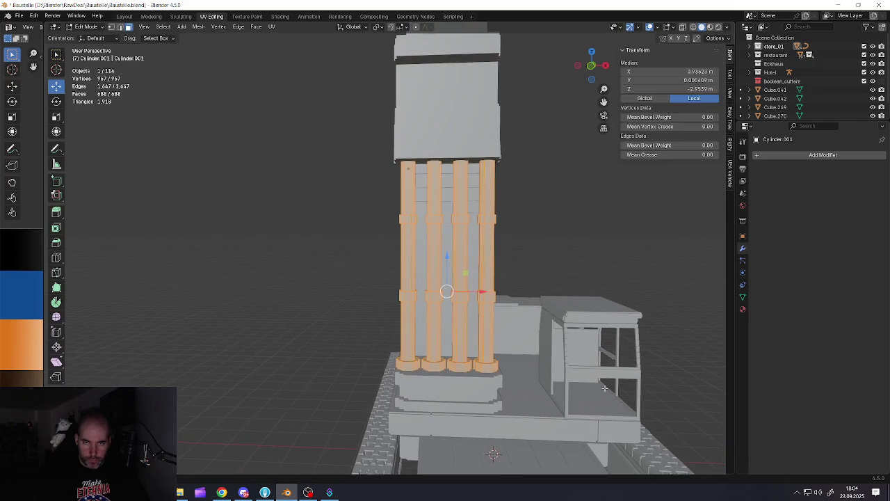
key(s)
click(495, 299)
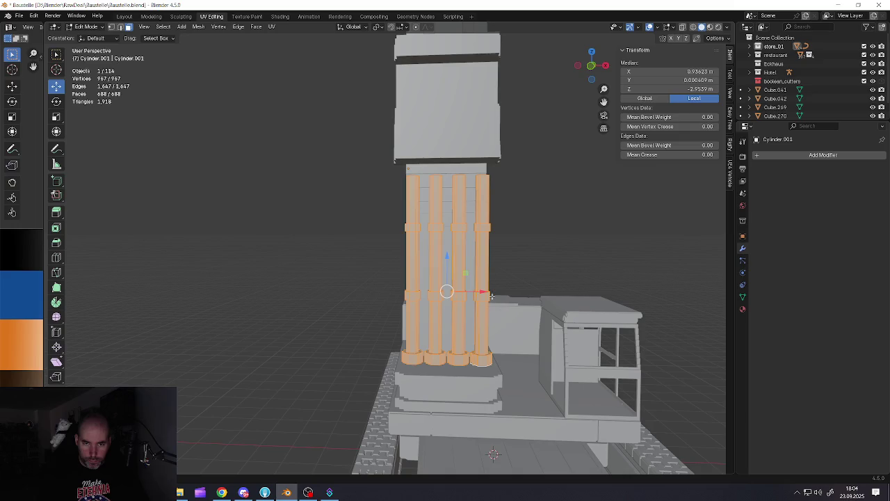
key(g)
key(z)
click(466, 298)
mouse_move(465, 298)
shift+middle_down()
mouse_move(481, 305)
mouse_move(511, 374)
shift+middle_up()
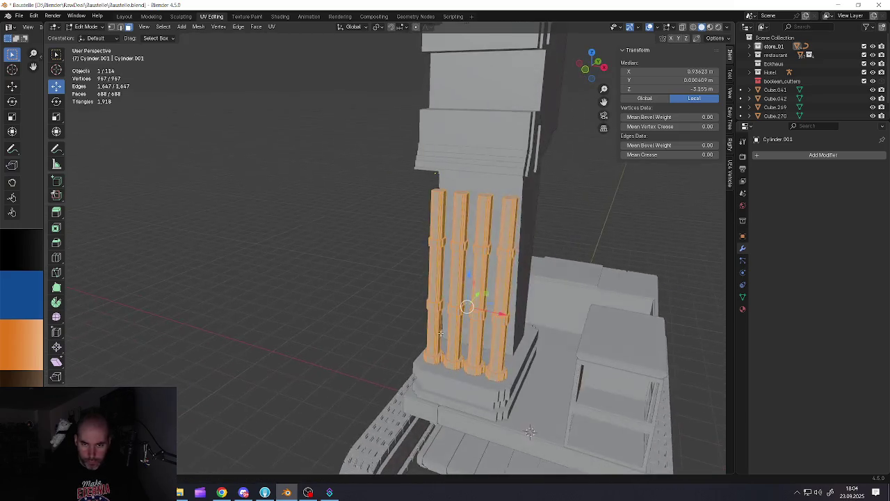
Shift the collar block sideways along the X axis
key(Tab)
click(512, 368)
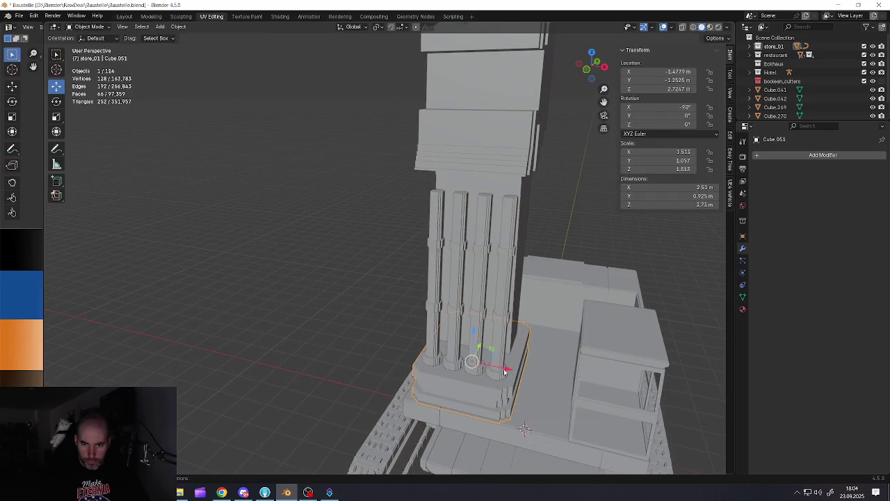
key(g)
key(x)
click(500, 367)
mouse_move(501, 367)
middle_down()
mouse_move(483, 211)
mouse_move(520, 221)
mouse_move(471, 221)
middle_up()
Try nudging the pistons down along Z, then undo that move
key(Tab)
key(Tab)
click(521, 221)
key(Tab)
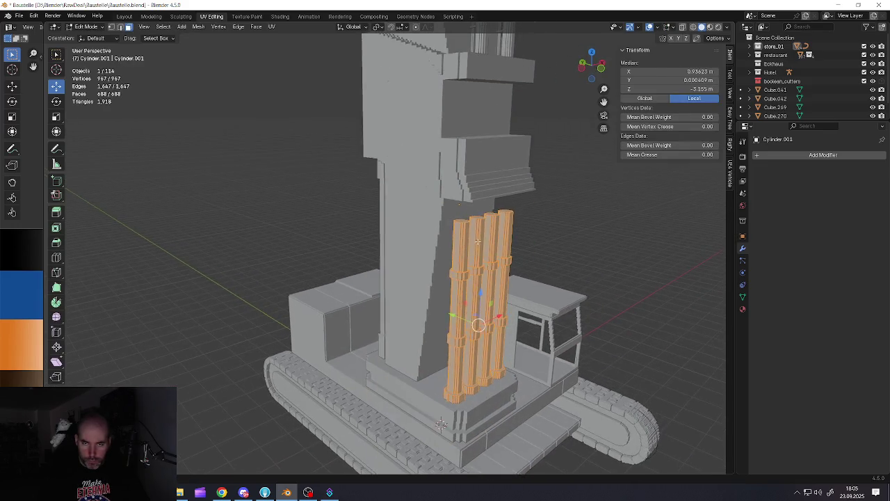
scroll(471, 221, up, 3)
key(g)
key(z)
click(476, 291)
key(ctrl+z)
Raise the four piston top faces along Z into the upper block
middle_drag(476, 291, 463, 242)
scroll(463, 242, up, 3)
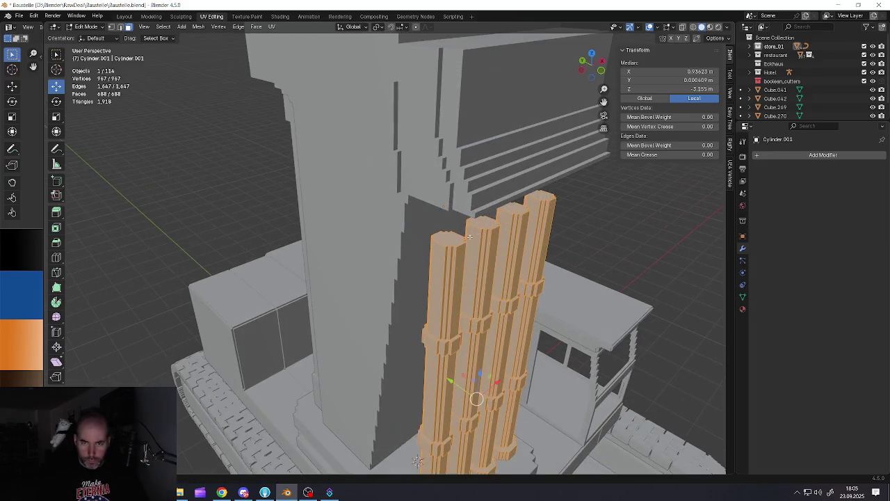
click(462, 242)
shift+click(484, 221)
shift+click(513, 210)
shift+click(541, 199)
middle_drag(523, 222, 518, 209)
key(g)
key(z)
click(507, 115)
scroll(507, 115, down, 3)
mouse_move(506, 115)
middle_down()
mouse_move(486, 220)
mouse_move(514, 246)
mouse_move(461, 324)
mouse_move(481, 288)
mouse_move(445, 308)
middle_up()
scroll(515, 246, down, 5)
key(Tab)
scroll(445, 308, up, 3)
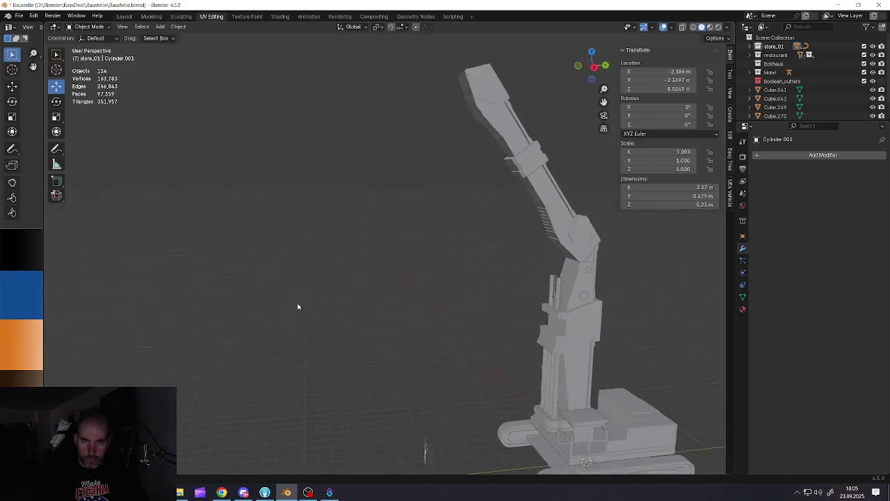
Orbit around the excavator to review it, then save the scene as Baustelle.blend
mouse_move(567, 331)
middle_down()
mouse_move(434, 275)
mouse_move(468, 290)
middle_up()
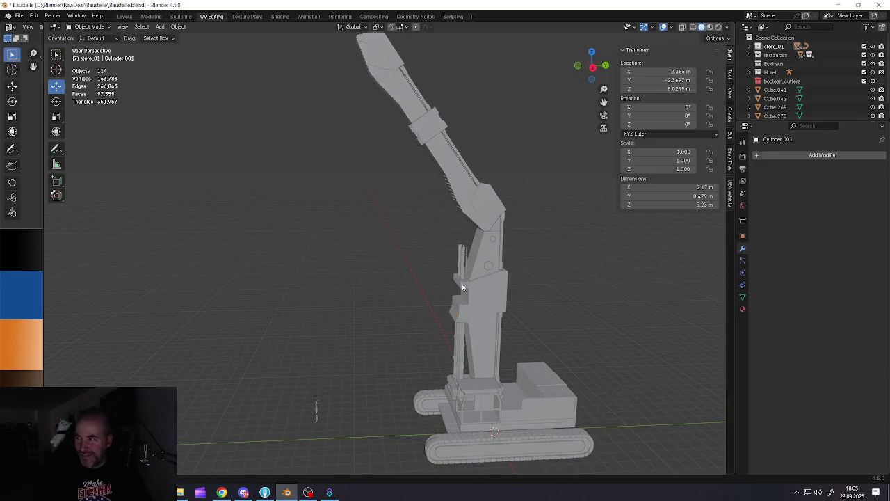
mouse_move(459, 243)
middle_down()
mouse_move(386, 246)
mouse_move(313, 160)
middle_up()
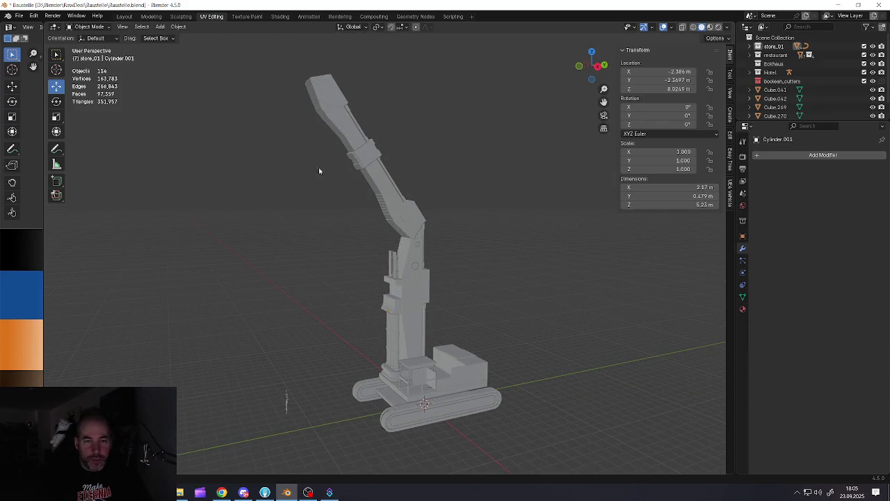
click(19, 15)
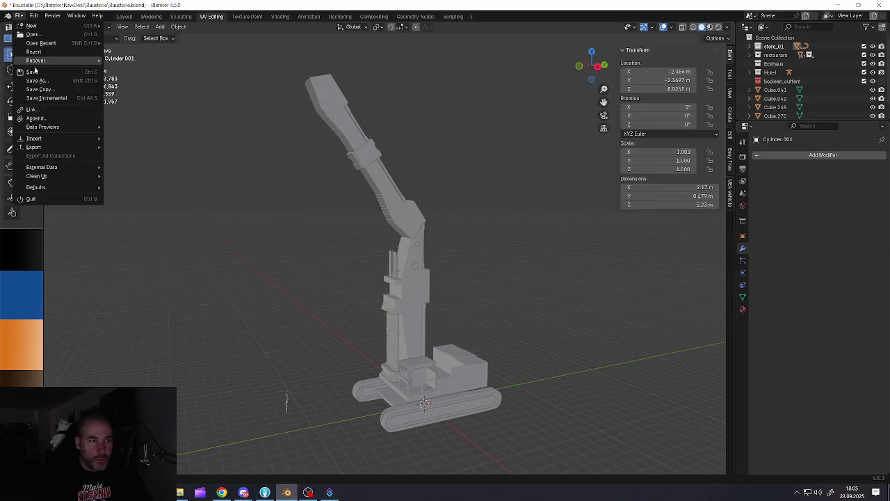
click(33, 72)
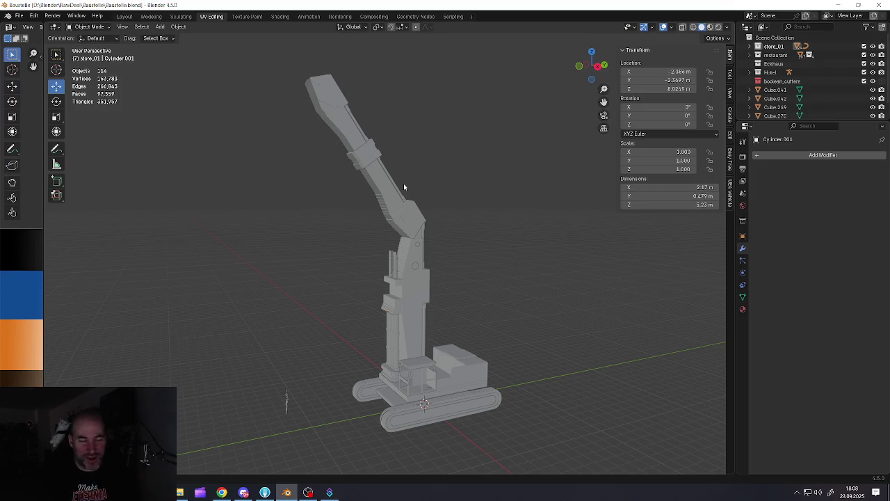
scroll(404, 187, down, 1)
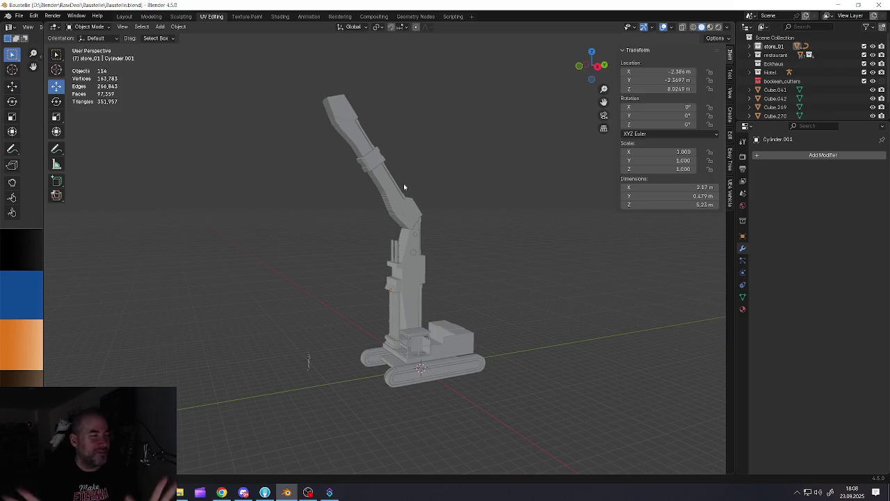